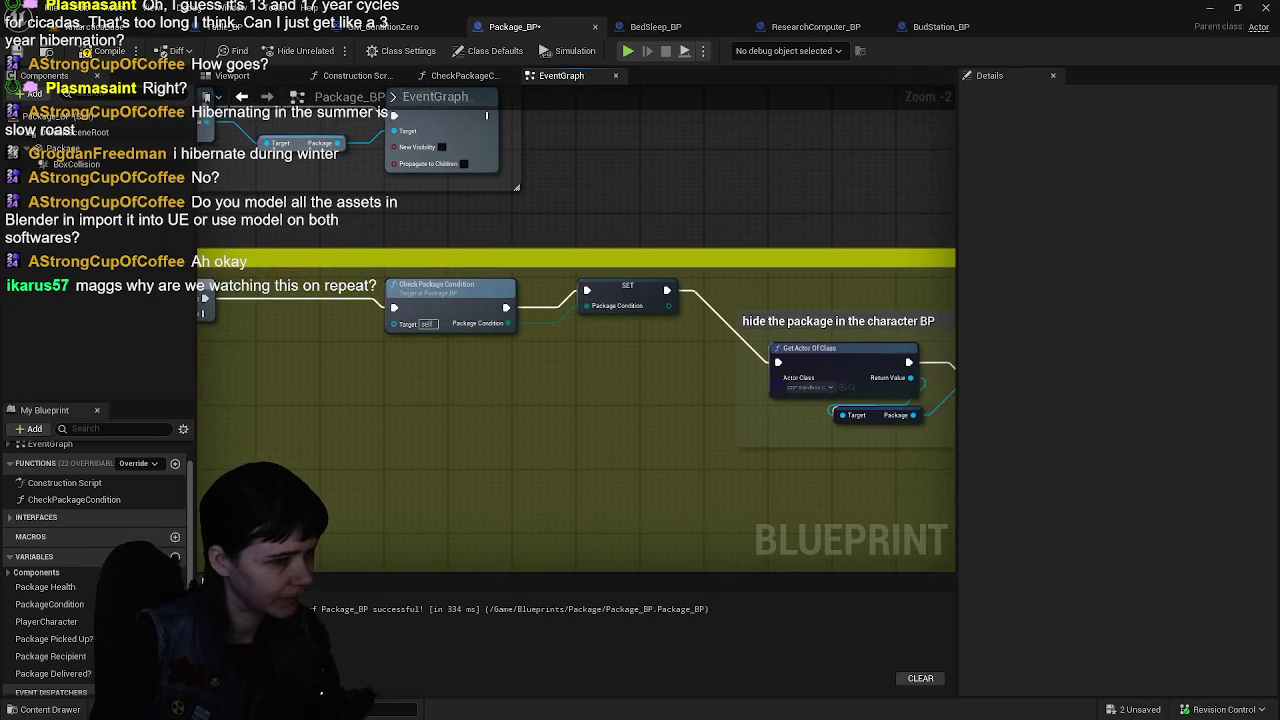
- Nudge Package_BP's Player enum node lower, then look over Table_BP's event graph
mouse_move(531, 357)
left_mouse_down()
mouse_move(656, 337)
mouse_move(635, 343)
left_mouse_up()
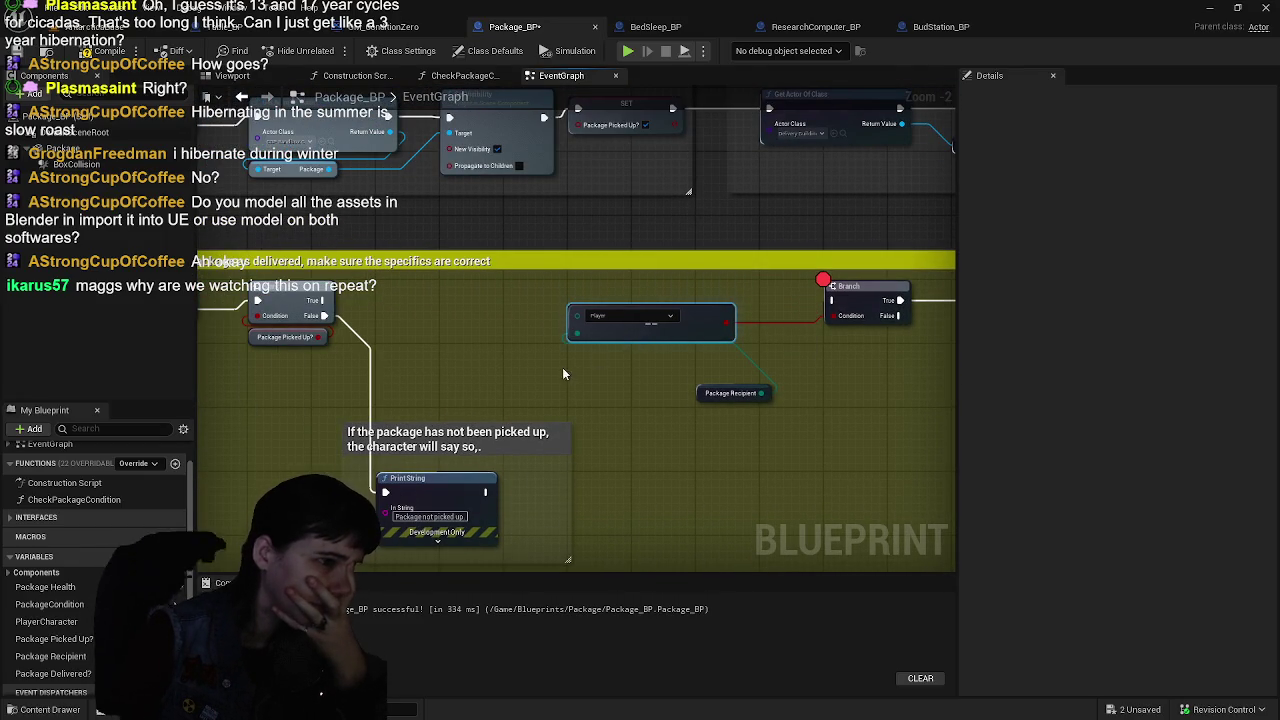
mouse_move(562, 367)
left_mouse_down()
mouse_move(700, 389)
mouse_move(691, 404)
mouse_move(444, 347)
mouse_move(434, 372)
mouse_move(443, 408)
mouse_move(720, 431)
mouse_move(357, 423)
mouse_move(553, 405)
mouse_move(282, 414)
mouse_move(443, 406)
mouse_move(202, 400)
mouse_move(599, 430)
left_mouse_up()
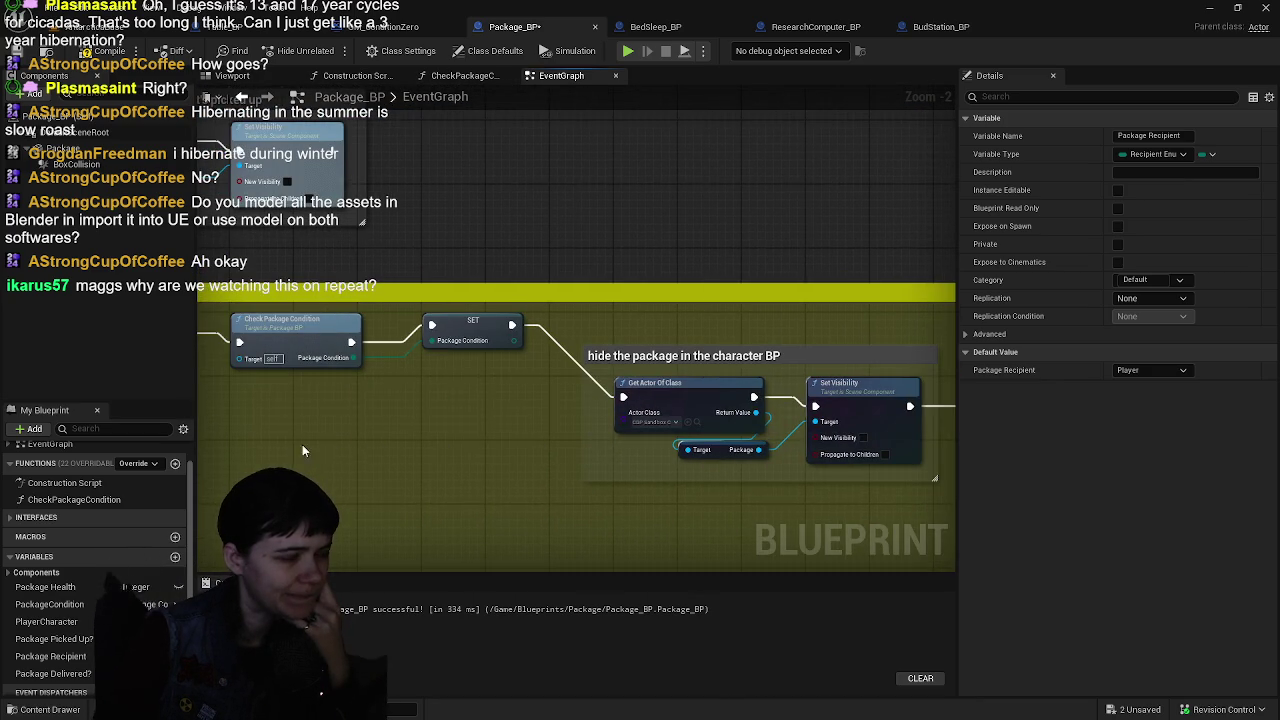
left_click_drag(302, 450, 859, 434)
mouse_move(606, 437)
left_mouse_down()
mouse_move(890, 433)
mouse_move(938, 456)
left_mouse_up()
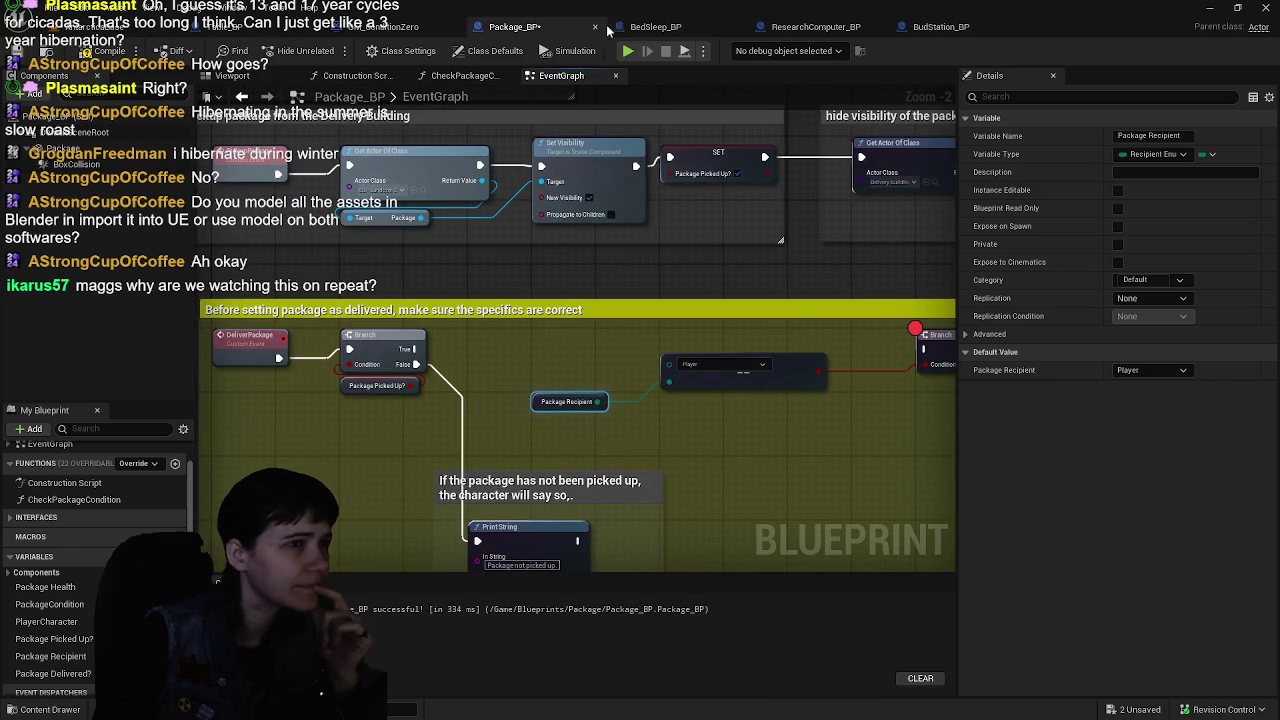
left_click(395, 26)
mouse_move(414, 263)
left_mouse_down()
mouse_move(462, 326)
mouse_move(620, 326)
left_mouse_up()
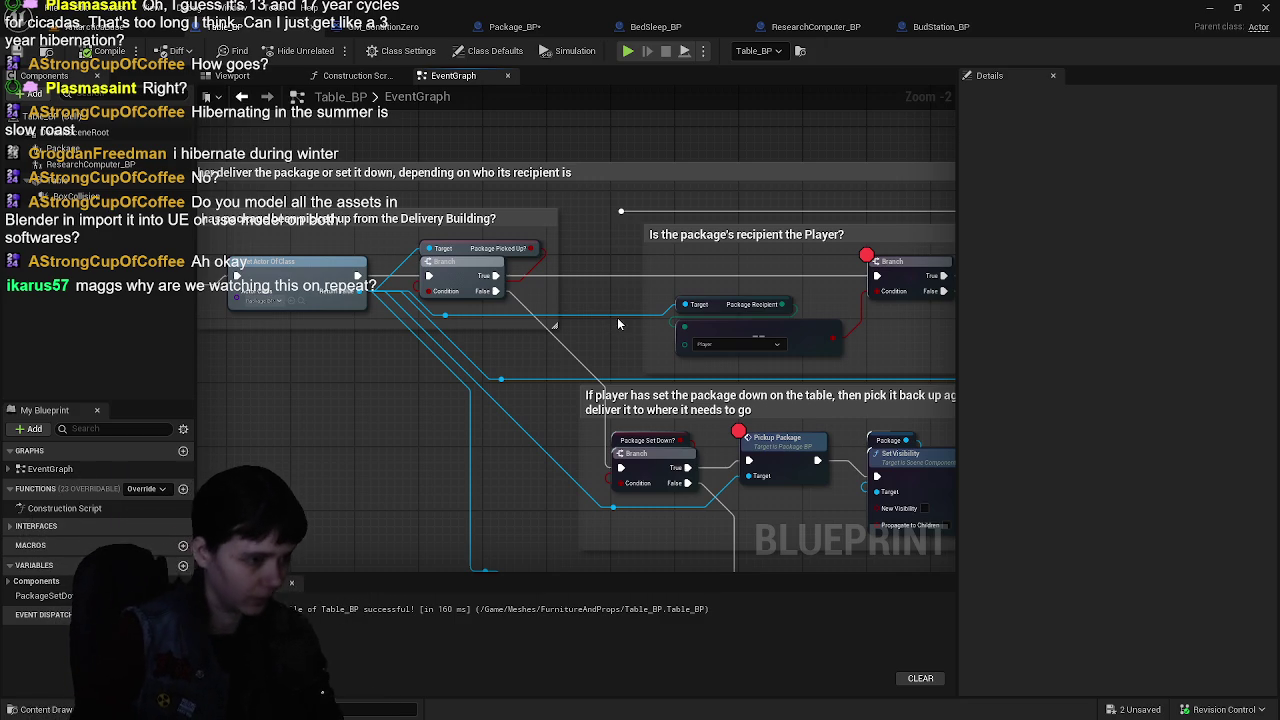
left_click_drag(587, 311, 529, 329)
mouse_move(720, 375)
left_mouse_down()
mouse_move(621, 341)
mouse_move(727, 367)
mouse_move(903, 350)
mouse_move(884, 341)
left_mouse_up()
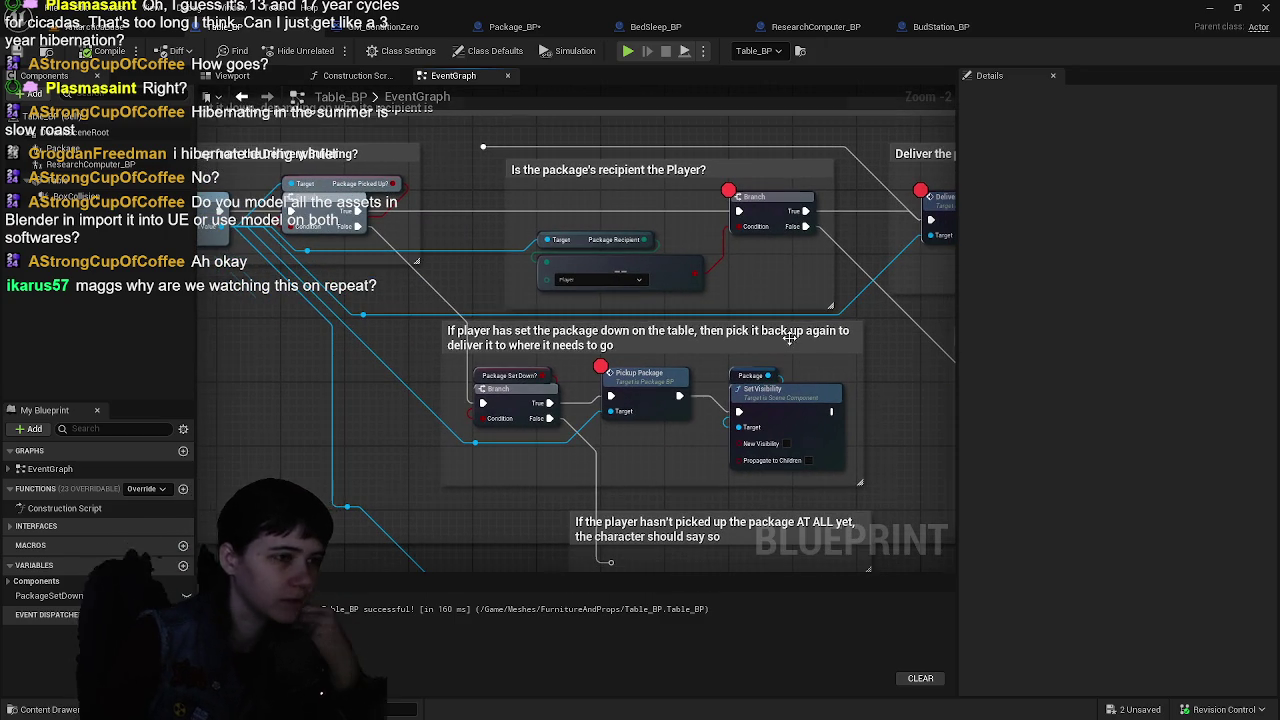
mouse_move(762, 305)
left_mouse_down()
mouse_move(572, 338)
mouse_move(646, 387)
left_mouse_up()
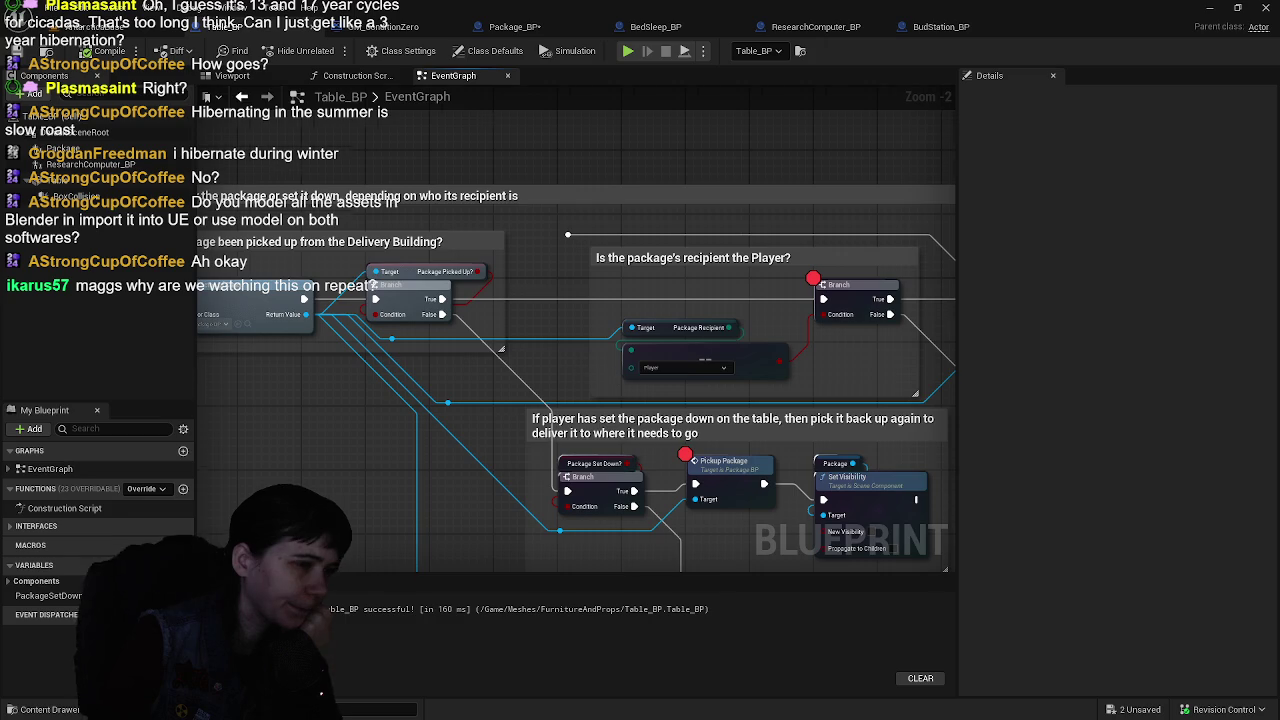
left_click_drag(574, 359, 522, 358)
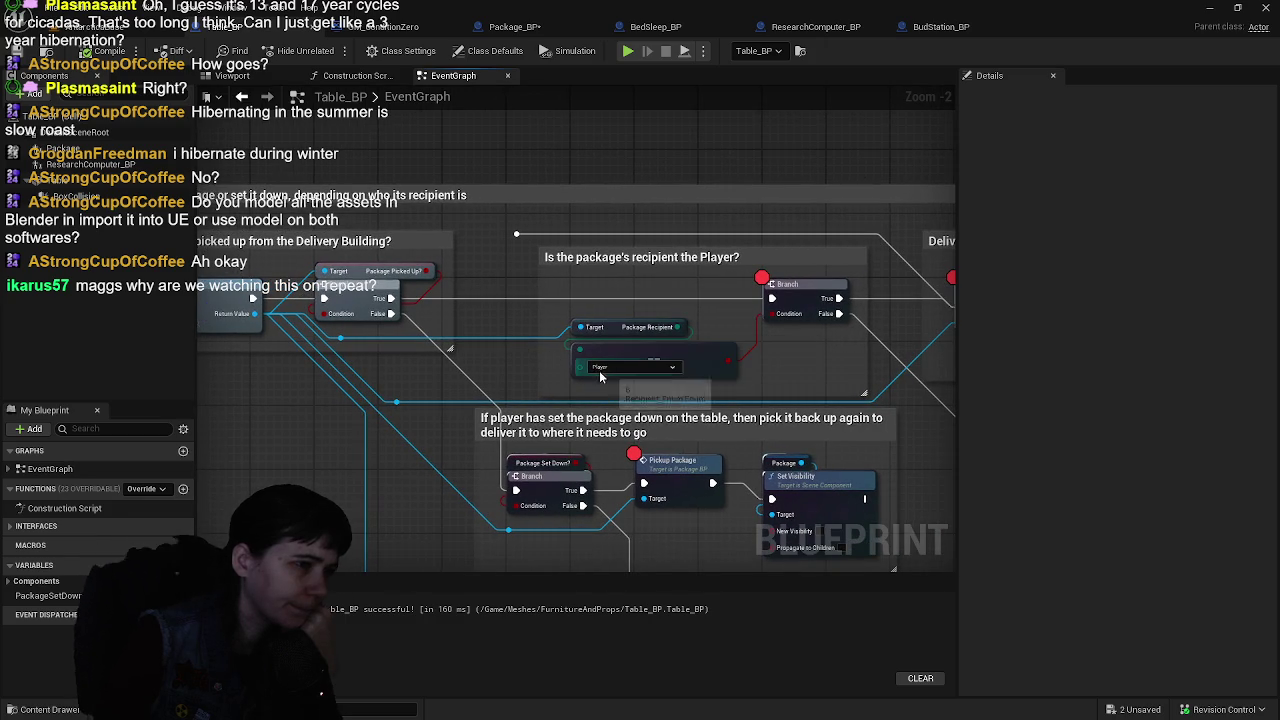
mouse_move(803, 370)
left_mouse_down()
mouse_move(577, 356)
mouse_move(918, 391)
mouse_move(793, 360)
mouse_move(677, 355)
mouse_move(916, 350)
mouse_move(230, 351)
mouse_move(700, 347)
mouse_move(659, 337)
mouse_move(747, 329)
left_mouse_up()
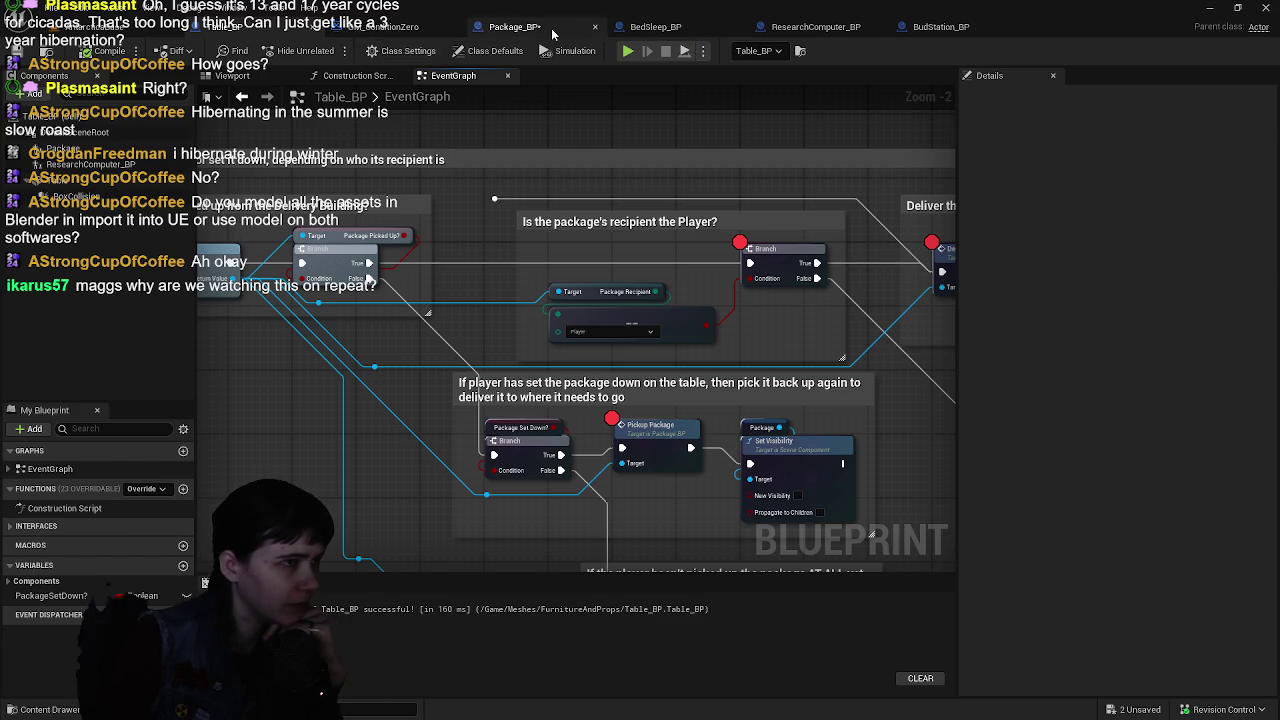
- Return to Package_BP's event graph and zoom out over the delivery check
left_click(514, 27)
mouse_move(608, 348)
left_mouse_down()
mouse_move(670, 288)
mouse_move(617, 301)
mouse_move(453, 519)
mouse_move(382, 470)
mouse_move(640, 401)
mouse_move(660, 309)
left_mouse_up()
scroll(630, 278, "down", 1)
scroll(617, 301, "down", 1)
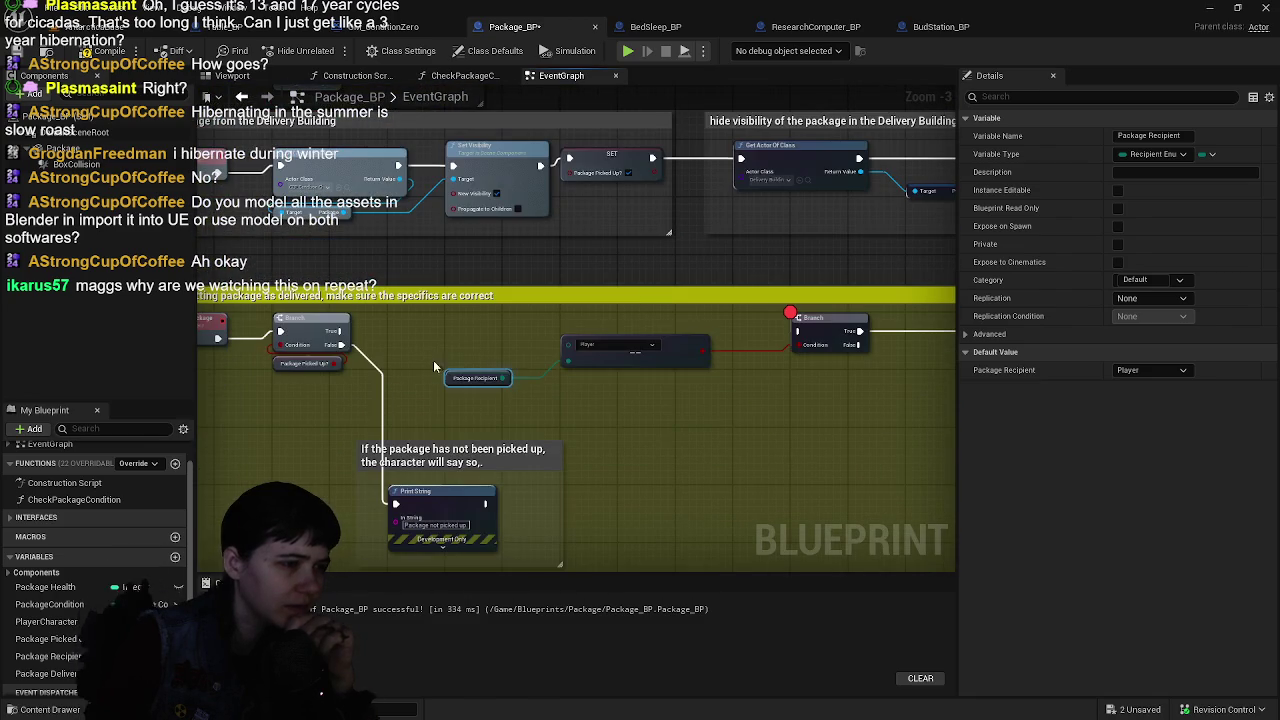
- Reposition the Branch node and move the Package Recipient and Player nodes together into a tidier layout
left_click(635, 348)
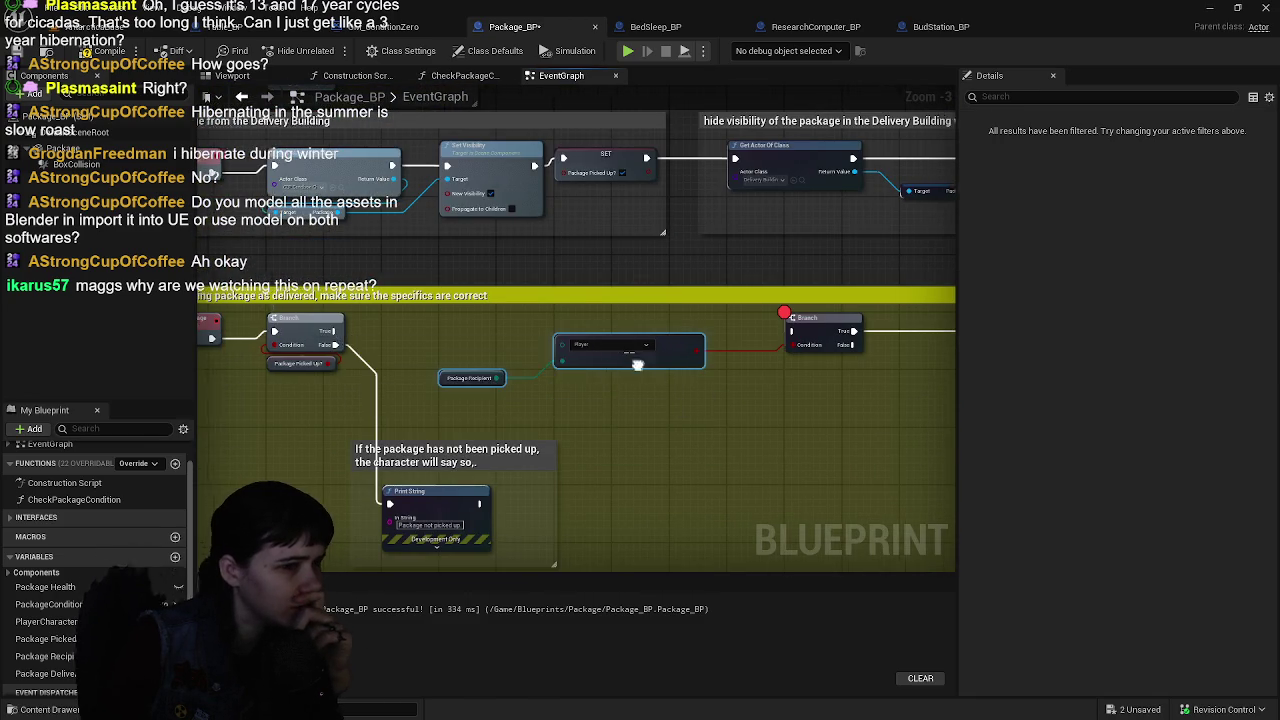
mouse_move(820, 345)
left_mouse_down()
mouse_move(529, 346)
mouse_move(505, 432)
mouse_move(698, 337)
left_mouse_up()
left_click_drag(440, 309, 480, 300)
mouse_move(574, 289)
left_mouse_down()
mouse_move(737, 318)
mouse_move(820, 364)
mouse_move(472, 393)
left_mouse_up()
mouse_move(397, 359)
left_mouse_down()
mouse_move(737, 344)
mouse_move(697, 334)
mouse_move(697, 363)
left_mouse_up()
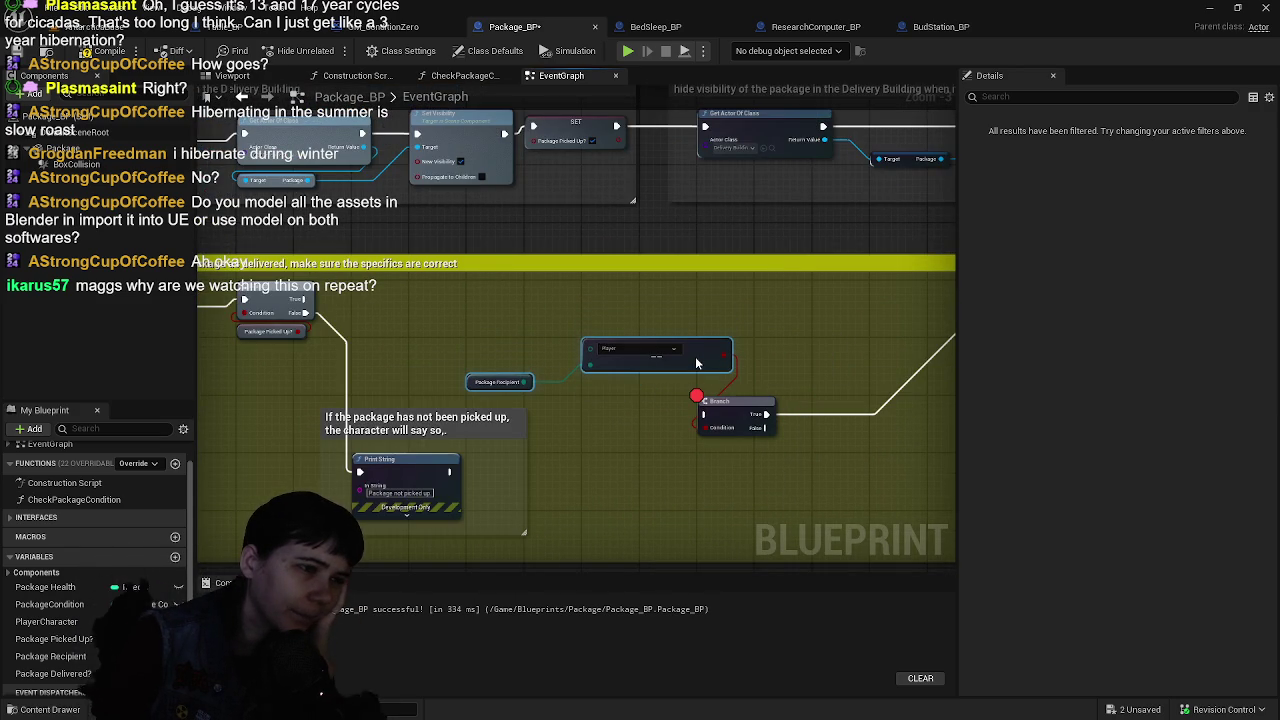
mouse_move(735, 412)
left_mouse_down()
mouse_move(790, 350)
mouse_move(806, 305)
mouse_move(853, 305)
left_mouse_up()
mouse_move(840, 380)
left_mouse_down()
mouse_move(478, 373)
mouse_move(742, 424)
left_mouse_up()
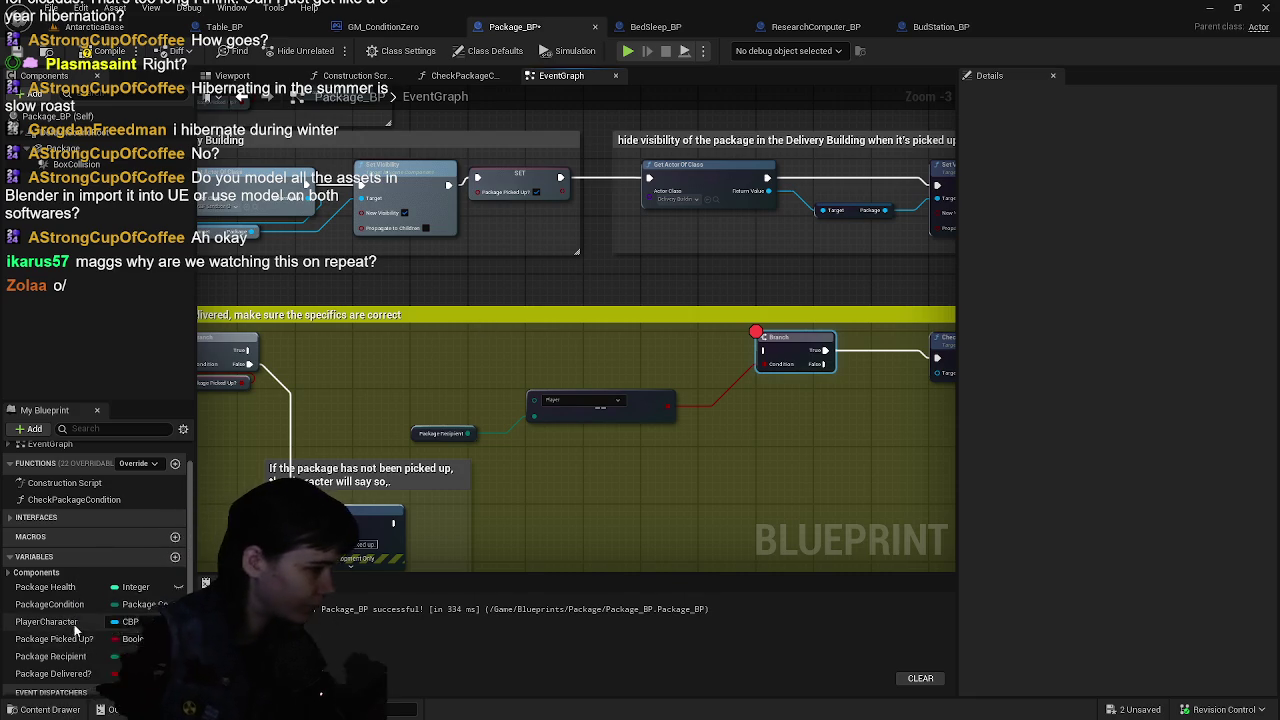
scroll(589, 183, "down", 2)
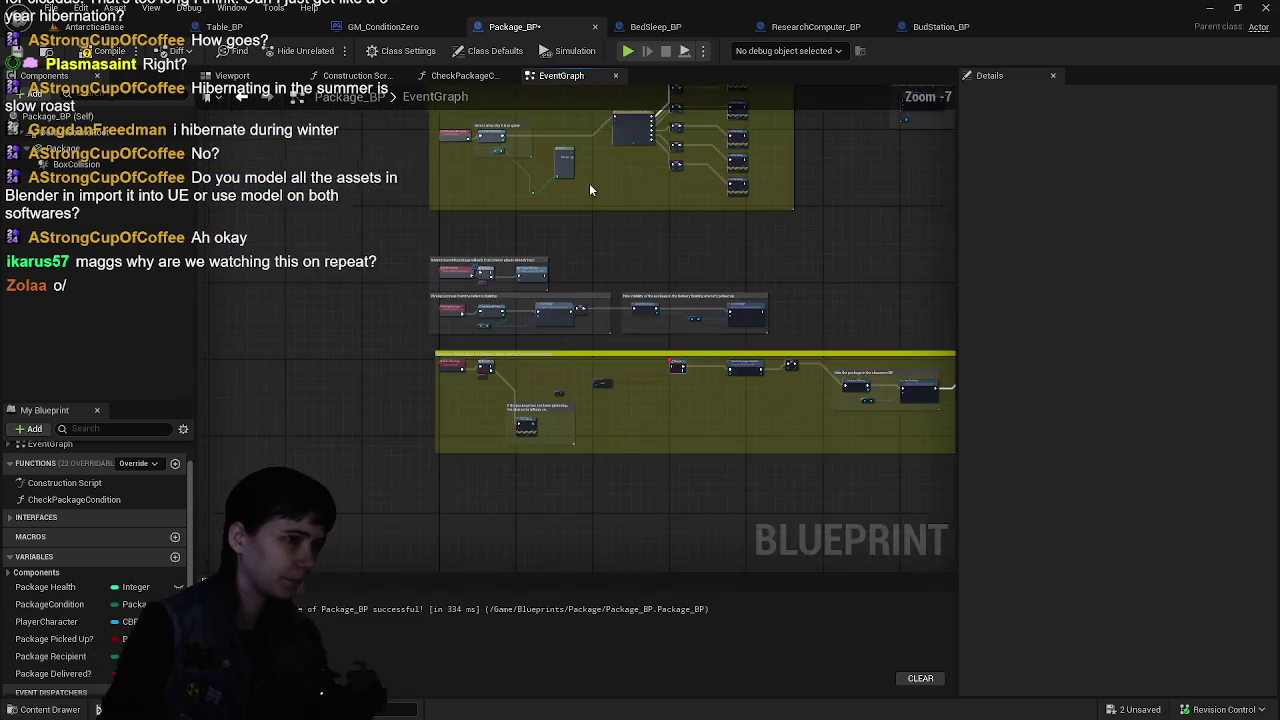
scroll(528, 344, "up", 3)
scroll(510, 347, "down", 1)
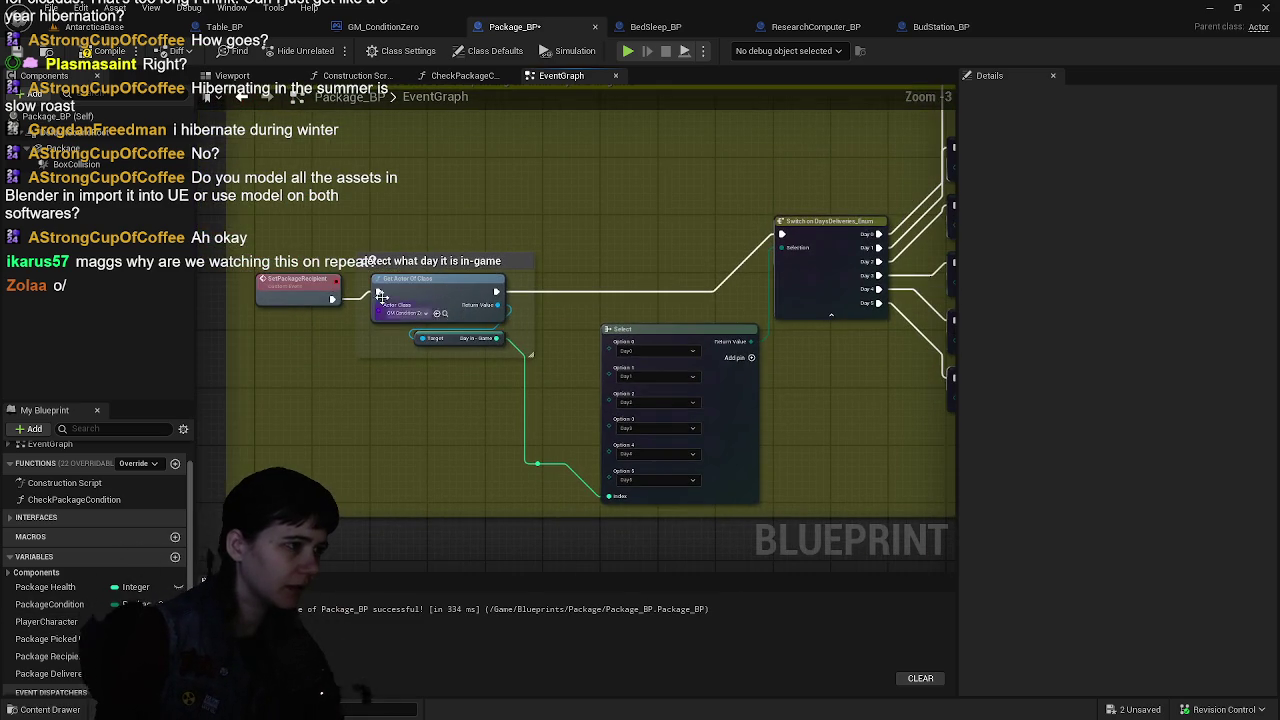
scroll(774, 324, "down", 3)
scroll(538, 191, "up", 4)
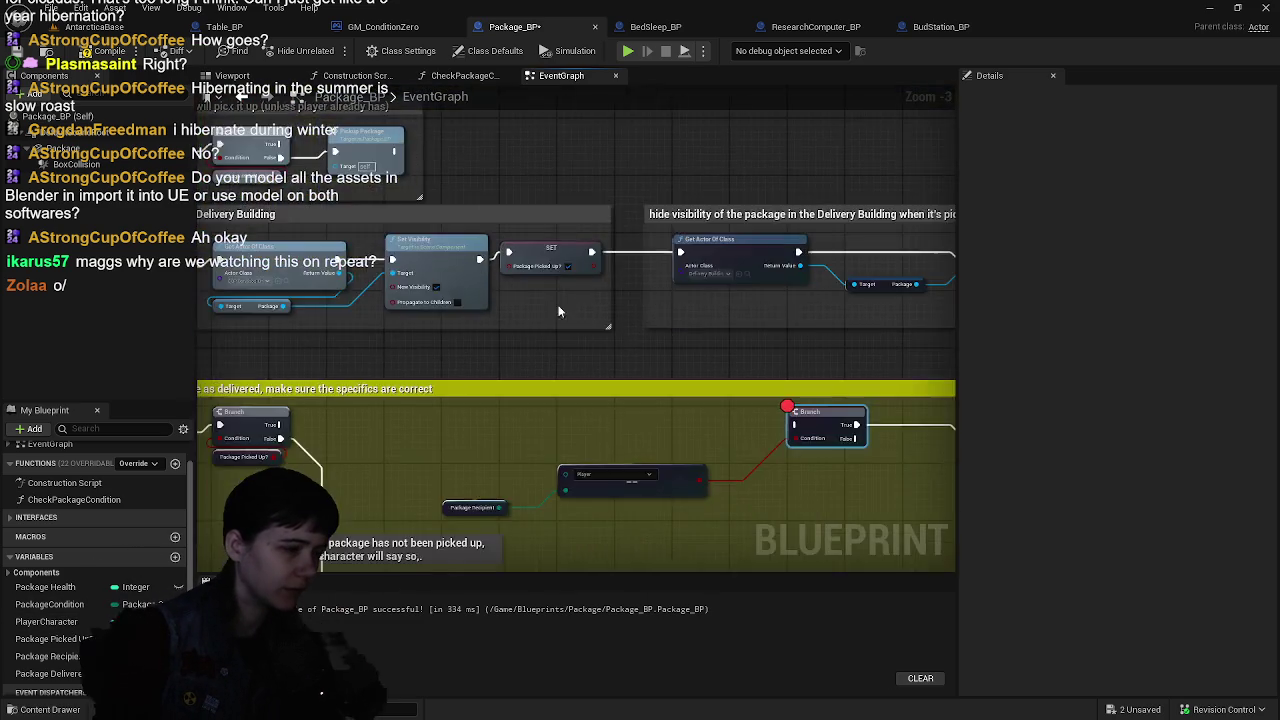
scroll(490, 194, "down", 2)
scroll(655, 420, "up", 3)
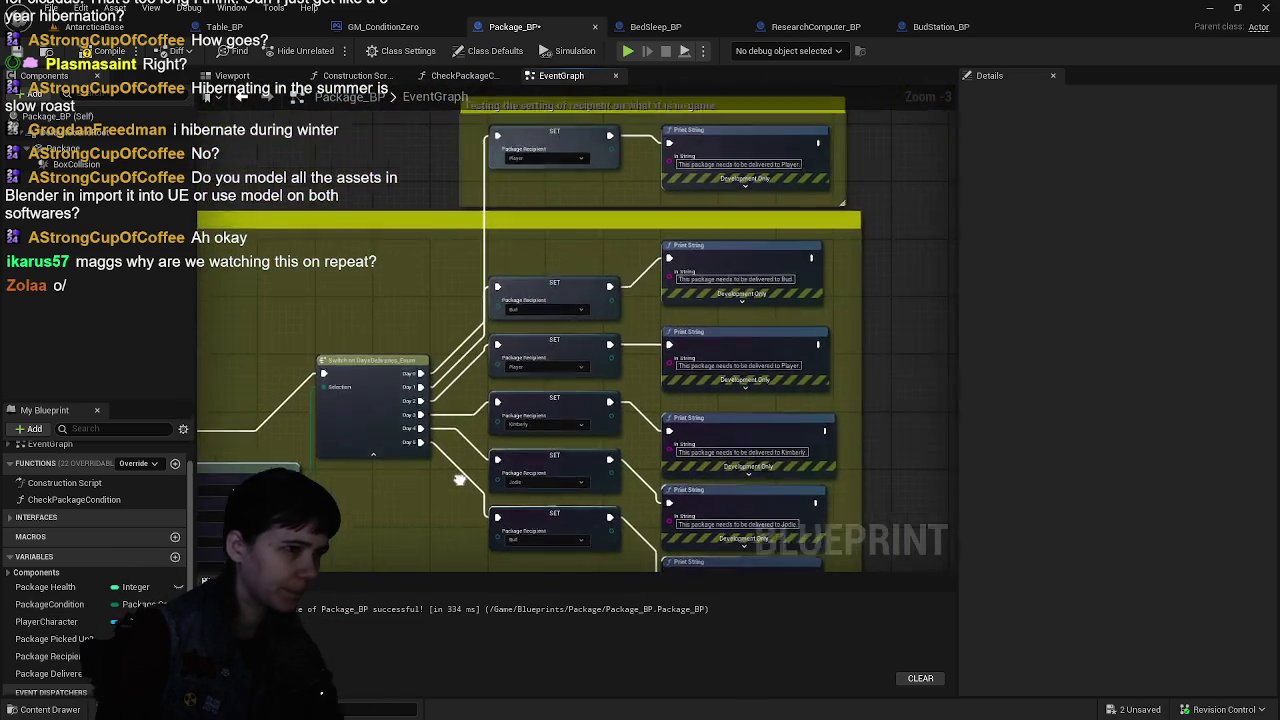
scroll(655, 420, "down", 2)
left_click_drag(744, 494, 635, 331)
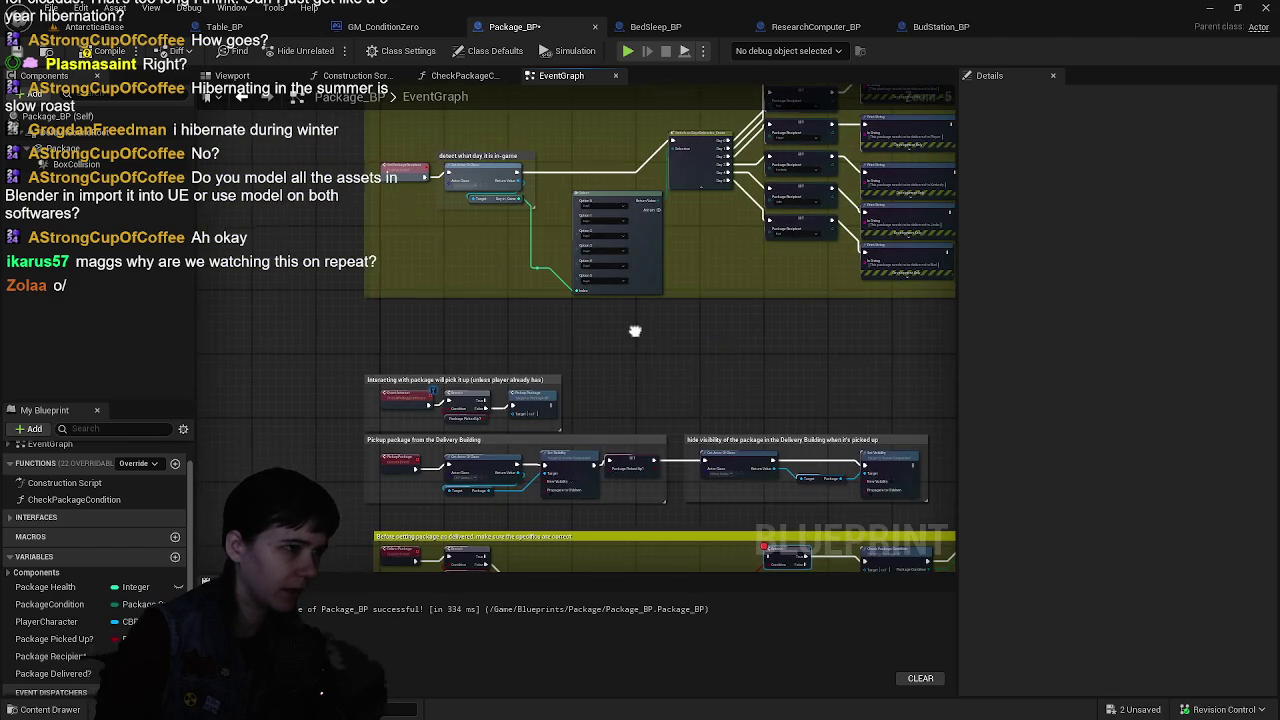
scroll(635, 428, "up", 4)
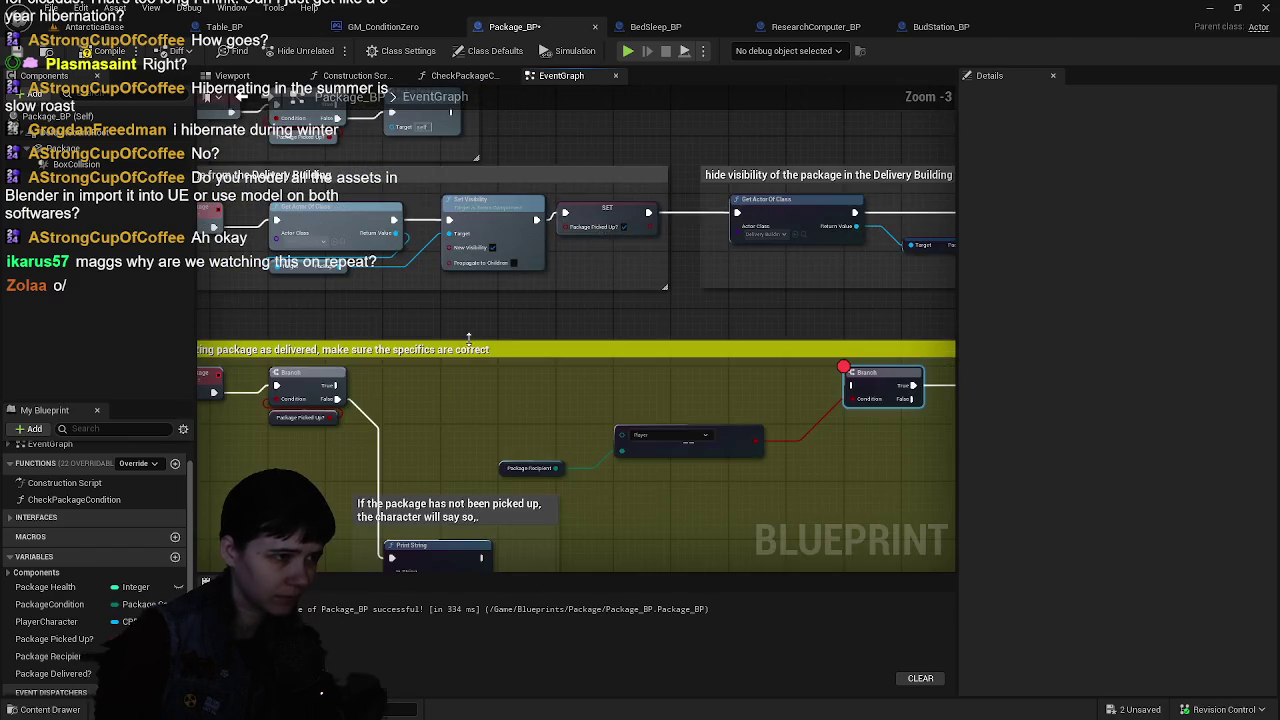
mouse_move(646, 366)
left_mouse_down()
mouse_move(527, 313)
mouse_move(549, 261)
mouse_move(491, 285)
left_mouse_up()
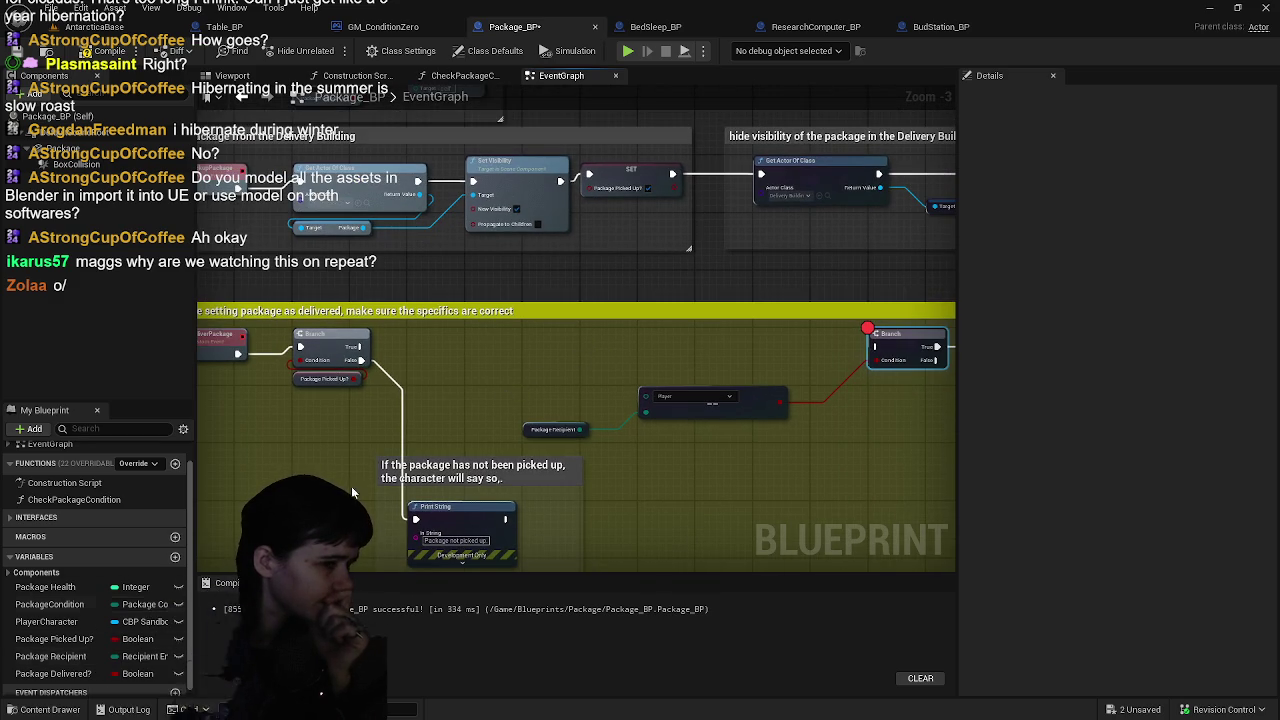
left_click_drag(523, 431, 525, 398)
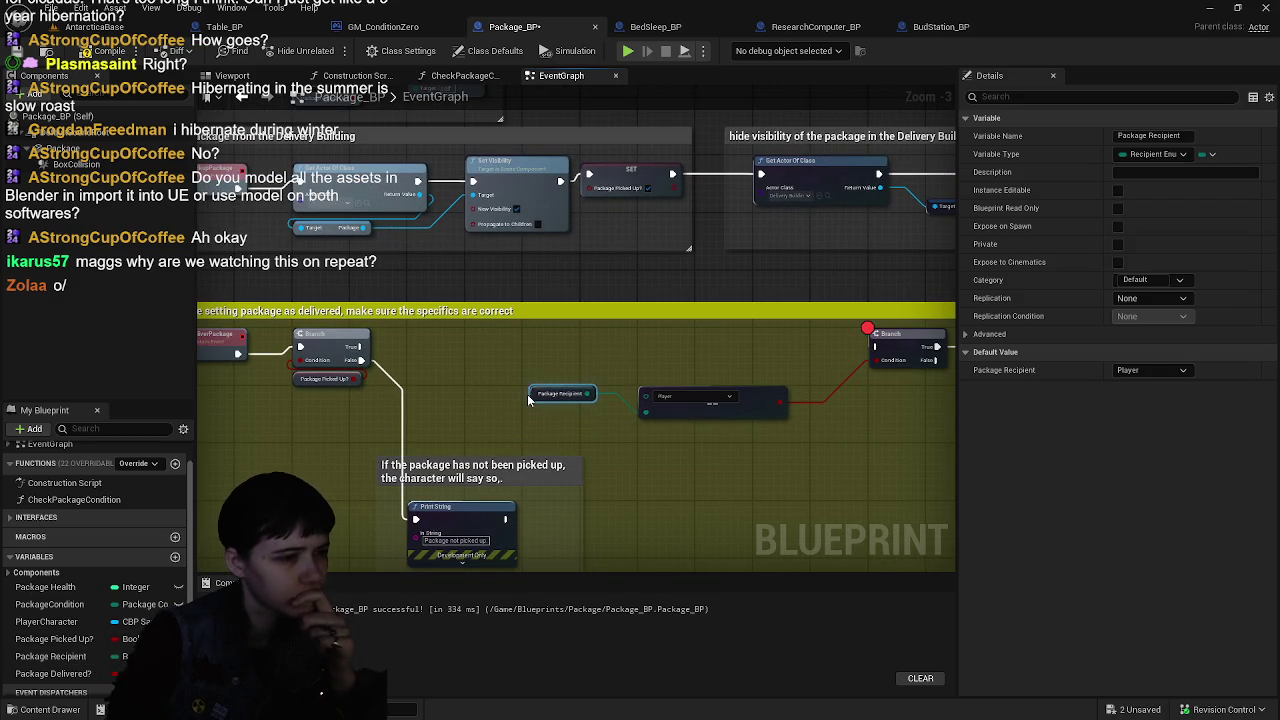
left_click_drag(529, 399, 521, 434)
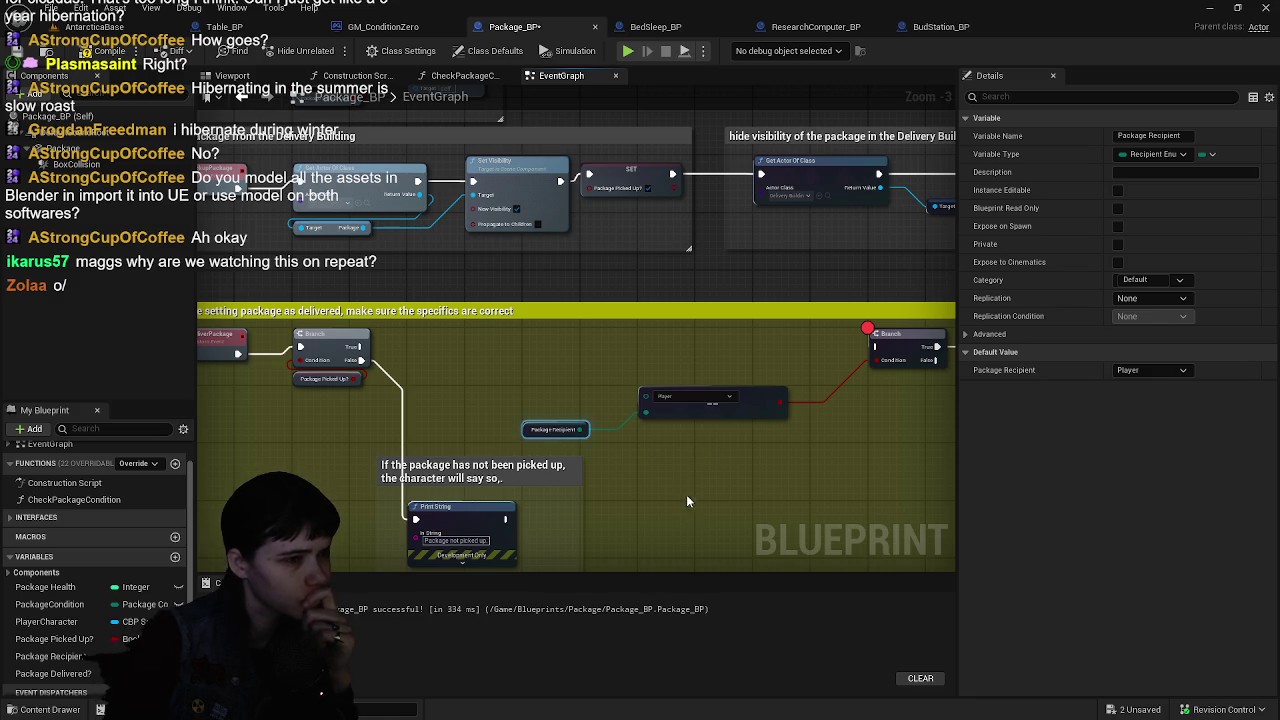
mouse_move(690, 444)
left_mouse_down()
mouse_move(649, 431)
mouse_move(593, 444)
mouse_move(608, 432)
mouse_move(558, 493)
mouse_move(656, 473)
left_mouse_up()
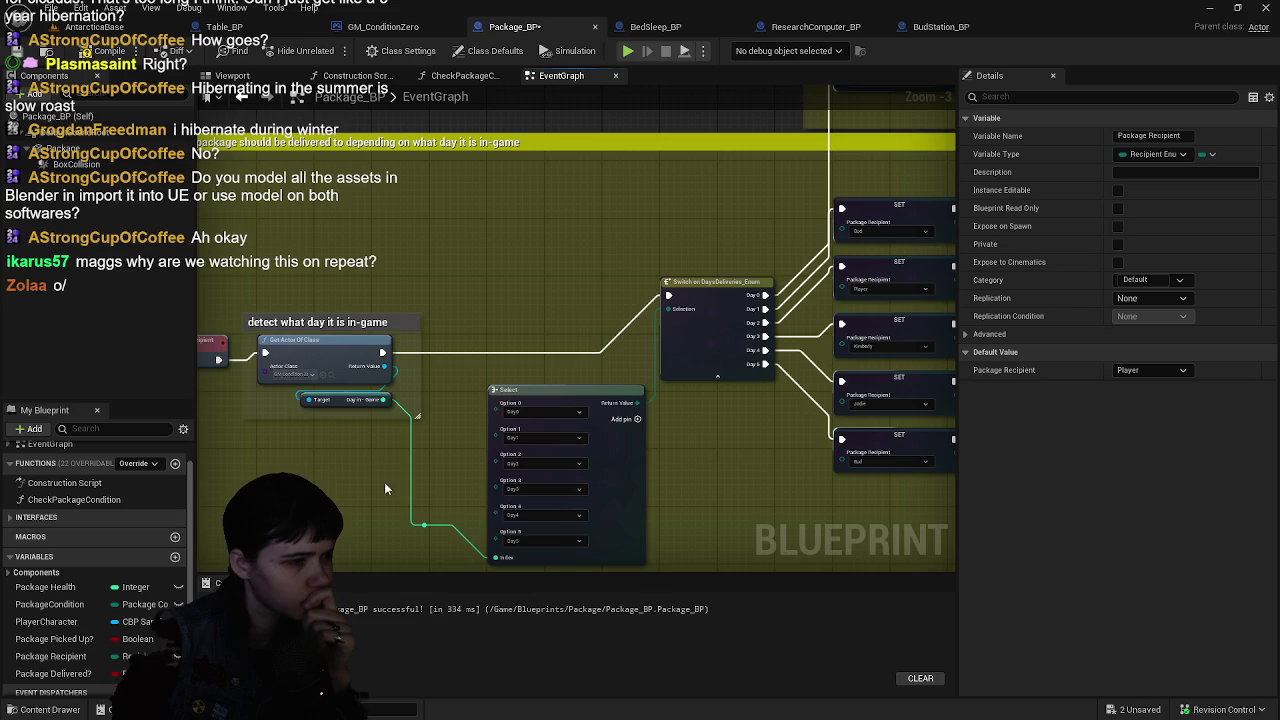
mouse_move(757, 478)
left_mouse_down()
mouse_move(366, 471)
mouse_move(552, 513)
mouse_move(548, 528)
mouse_move(443, 420)
mouse_move(618, 187)
mouse_move(628, 288)
mouse_move(677, 304)
mouse_move(601, 357)
mouse_move(586, 525)
left_mouse_up()
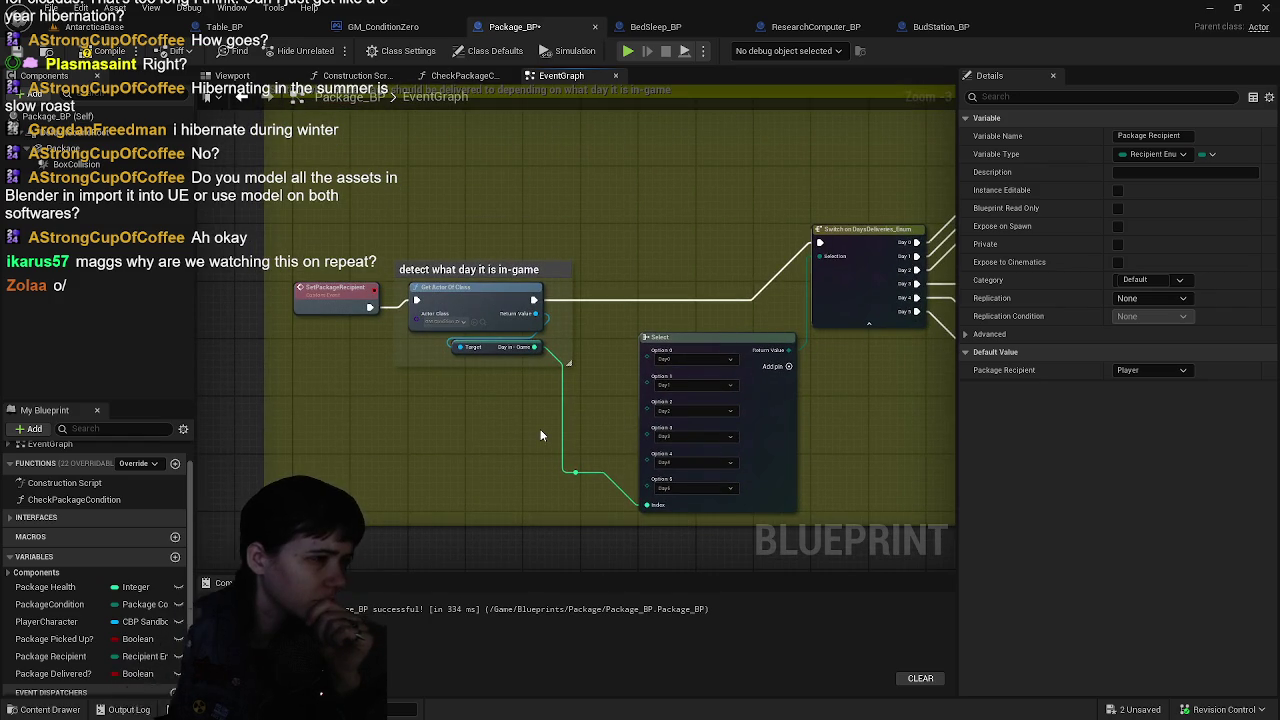
mouse_move(540, 435)
left_mouse_down()
mouse_move(403, 435)
mouse_move(370, 500)
mouse_move(400, 420)
mouse_move(424, 528)
mouse_move(597, 313)
mouse_move(449, 366)
mouse_move(329, 357)
mouse_move(543, 374)
mouse_move(399, 322)
left_mouse_up()
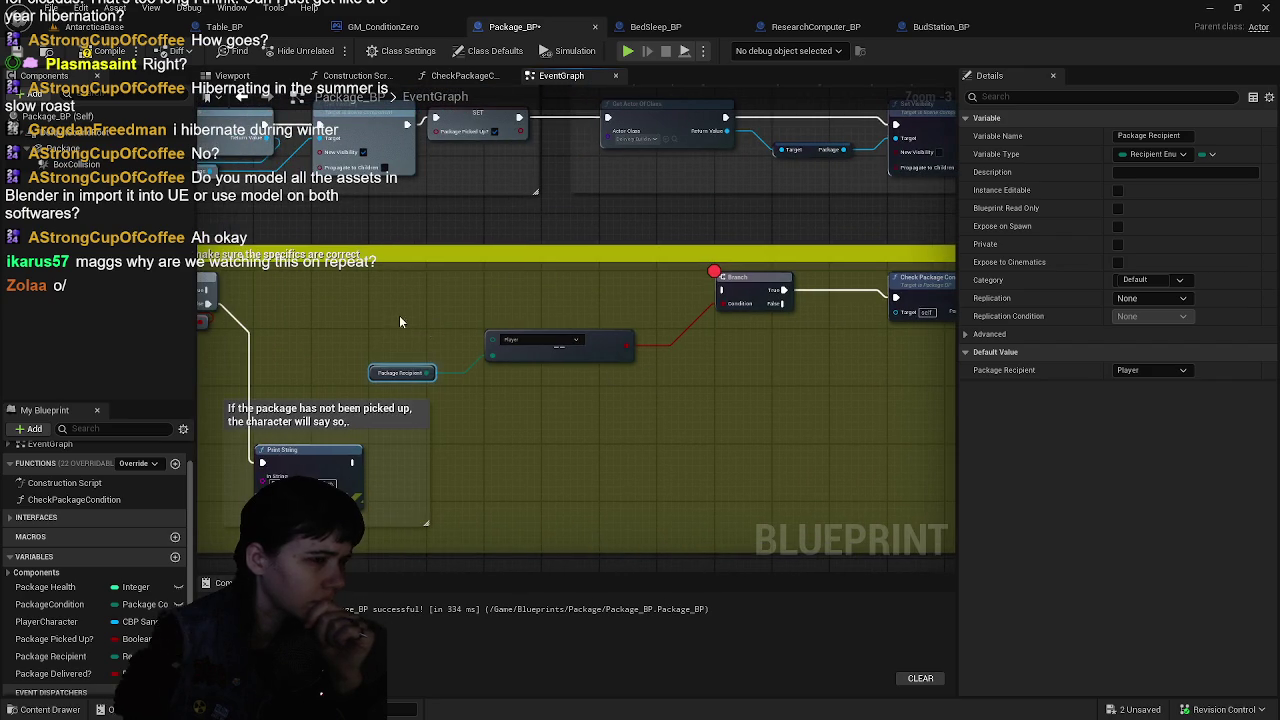
- Move the recipient check's Branch node down beside the Player node
mouse_move(634, 388)
left_mouse_down()
mouse_move(679, 424)
mouse_move(700, 466)
mouse_move(714, 464)
mouse_move(637, 407)
left_mouse_up()
mouse_move(672, 237)
left_mouse_down()
mouse_move(727, 403)
mouse_move(728, 345)
mouse_move(503, 379)
left_mouse_up()
mouse_move(652, 372)
left_mouse_down()
mouse_move(164, 375)
mouse_move(676, 387)
left_mouse_up()
mouse_move(272, 375)
left_mouse_down()
mouse_move(600, 371)
mouse_move(440, 354)
mouse_move(482, 356)
left_mouse_up()
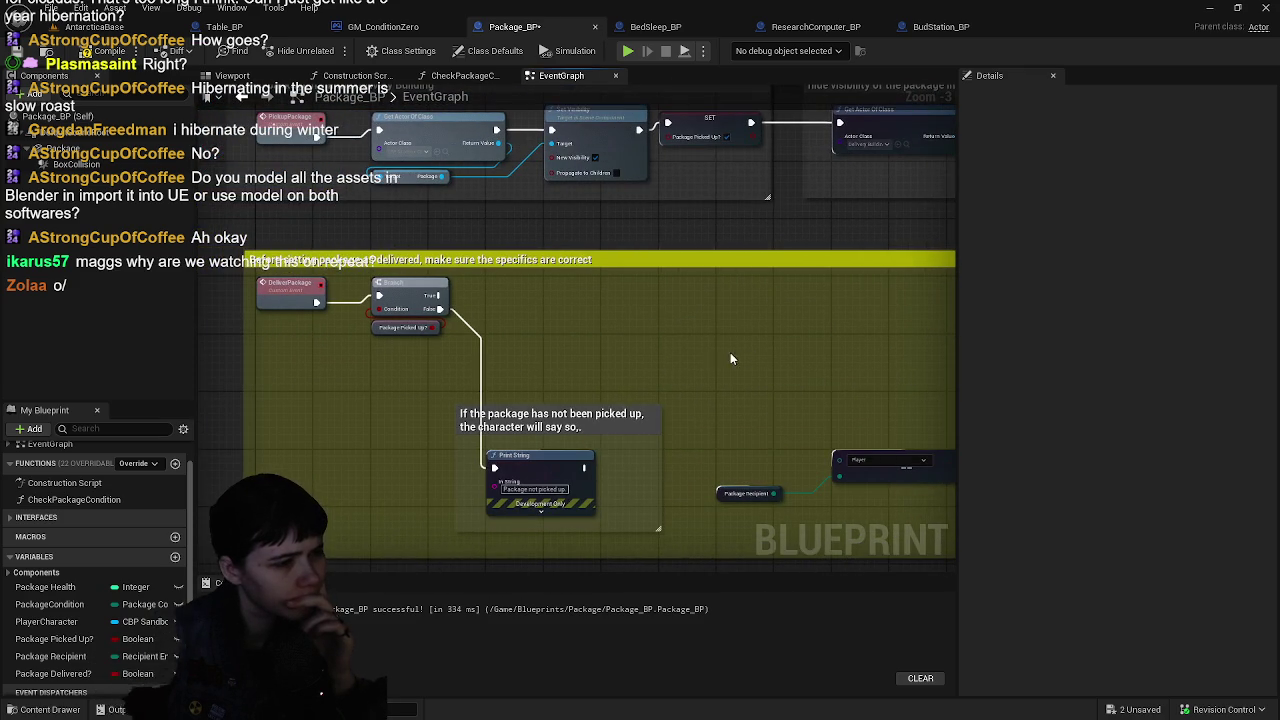
left_click_drag(745, 355, 537, 343)
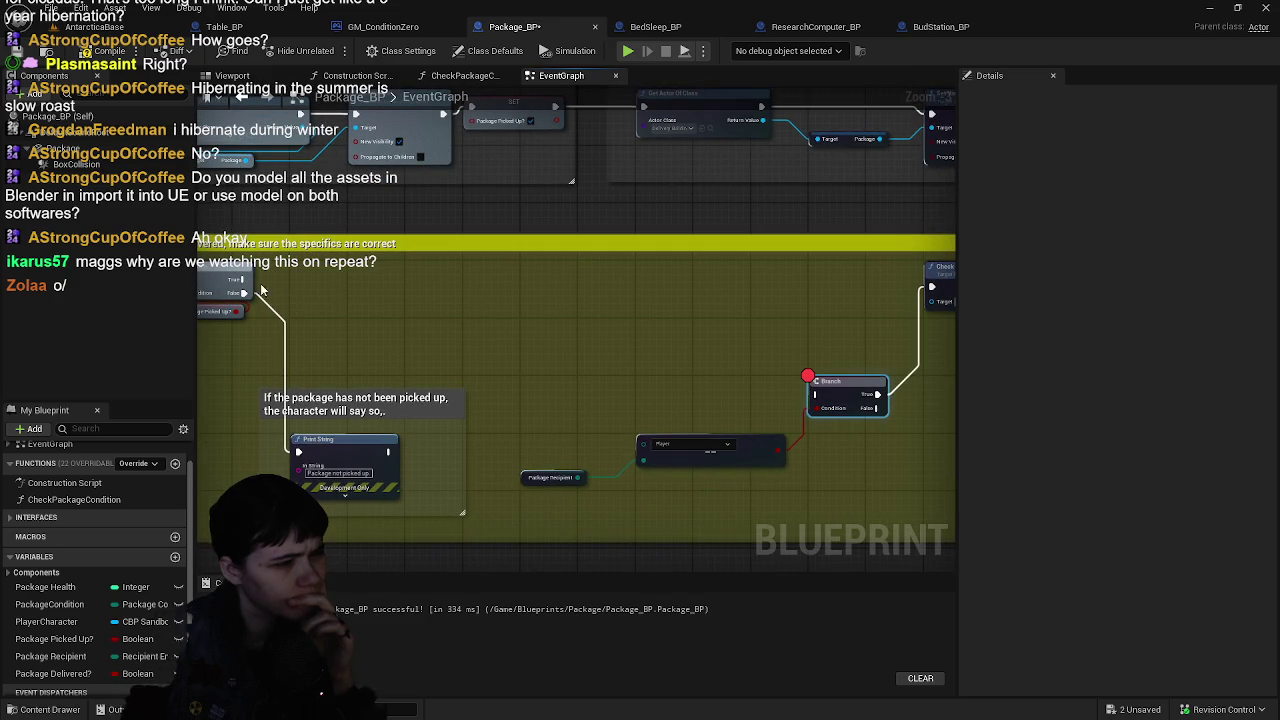
- Connect the Branch True pin to Check Package Condition
mouse_move(243, 291)
left_mouse_down()
mouse_move(360, 300)
mouse_move(569, 354)
mouse_move(943, 375)
mouse_move(617, 301)
mouse_move(611, 288)
left_mouse_up()
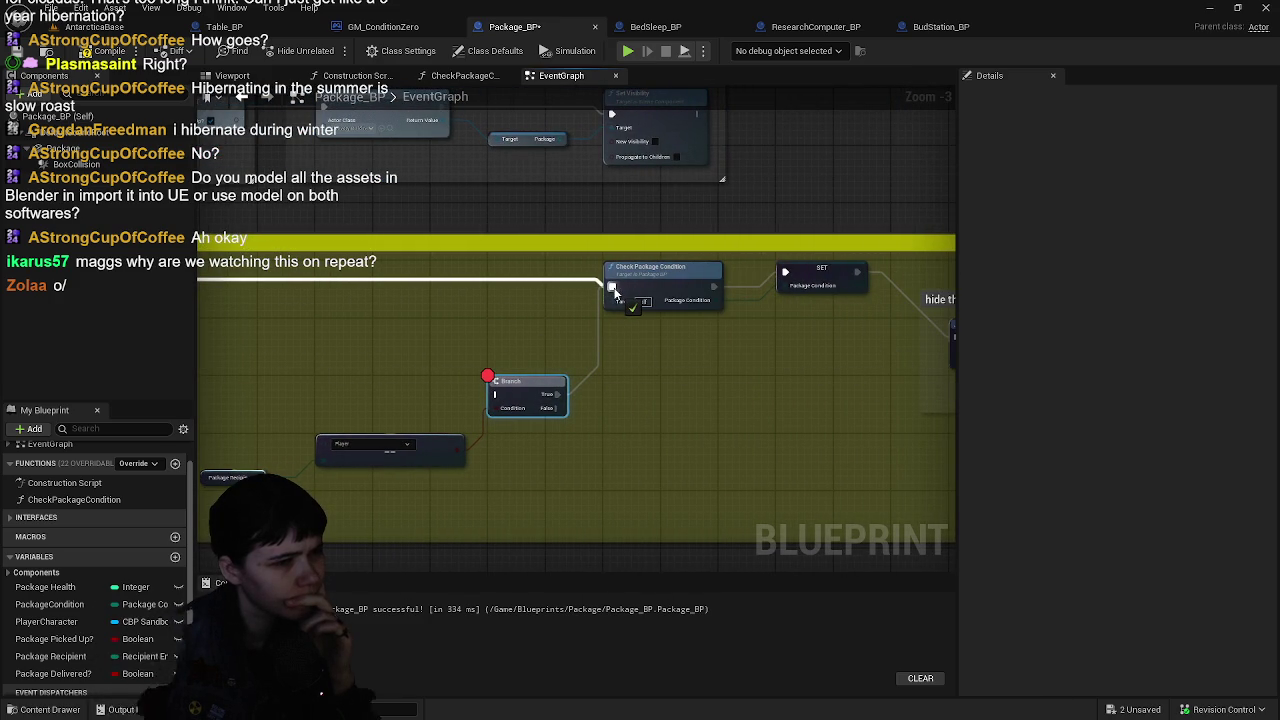
left_click_drag(826, 350, 785, 271)
left_click_drag(557, 394, 612, 286)
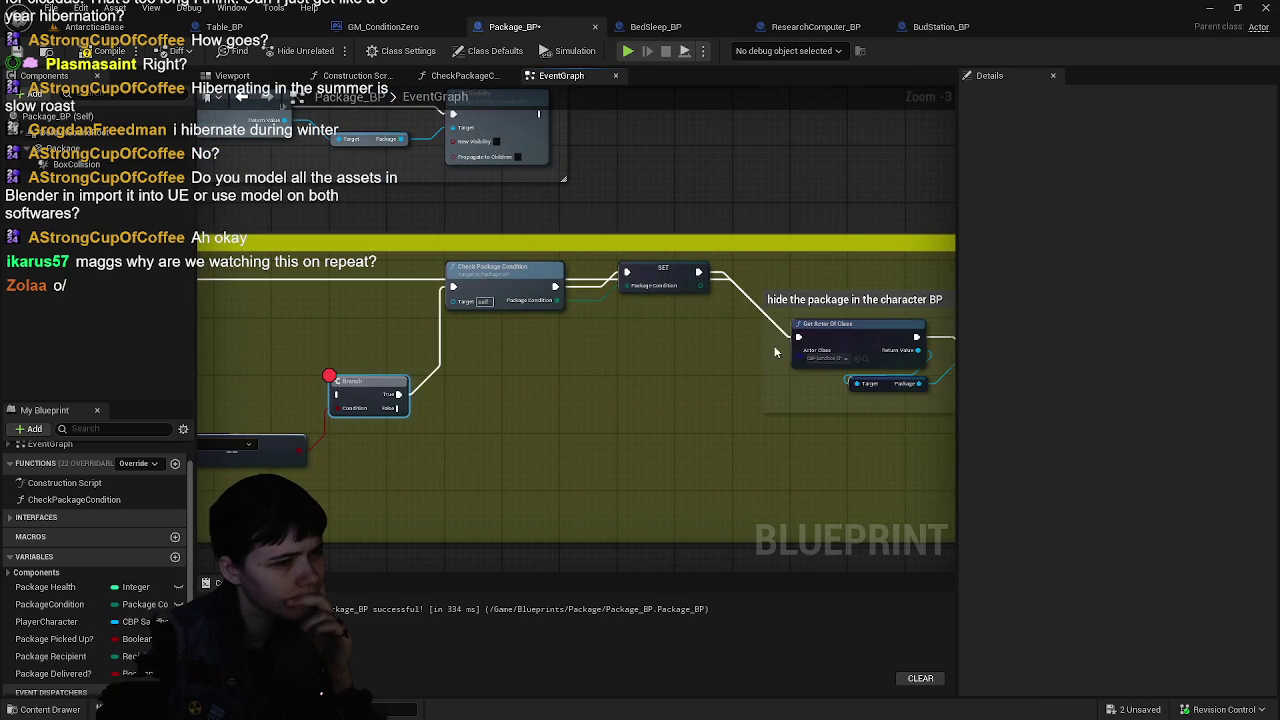
- Review the nodes and comment to the right, then save the blueprint
left_click_drag(640, 273, 400, 246)
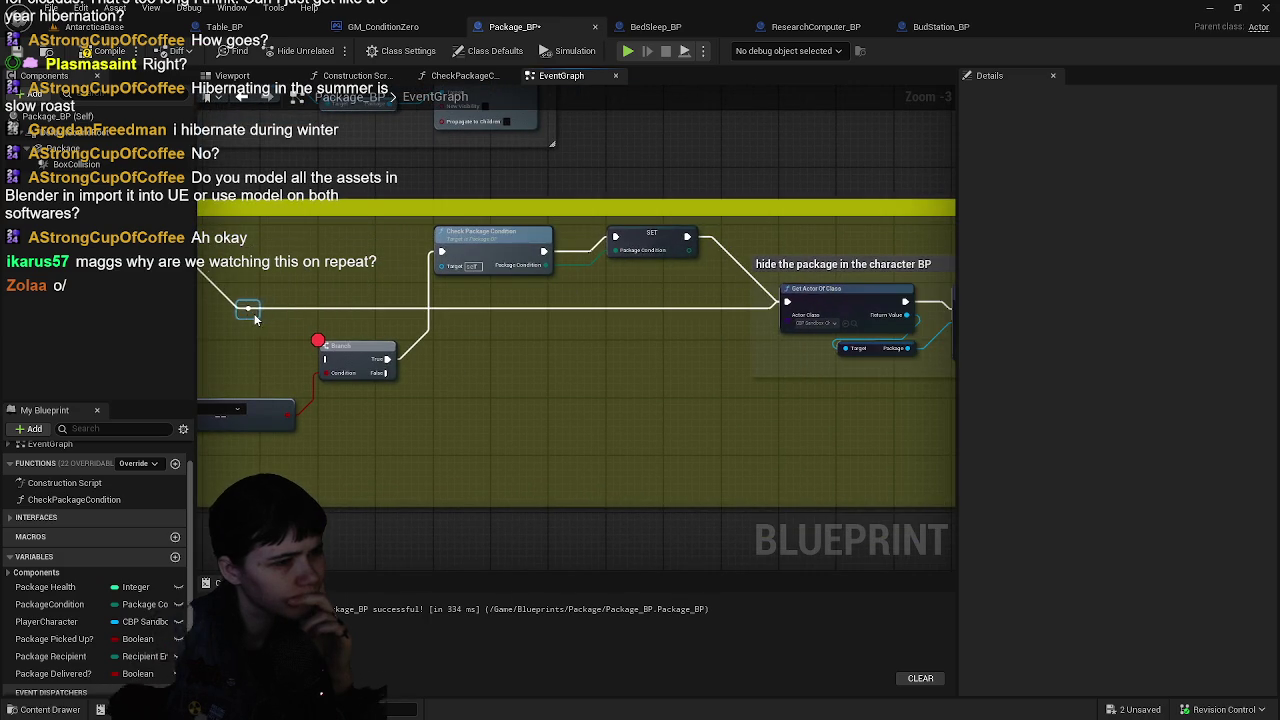
mouse_move(255, 317)
left_mouse_down()
mouse_move(587, 285)
mouse_move(621, 316)
mouse_move(405, 301)
left_mouse_up()
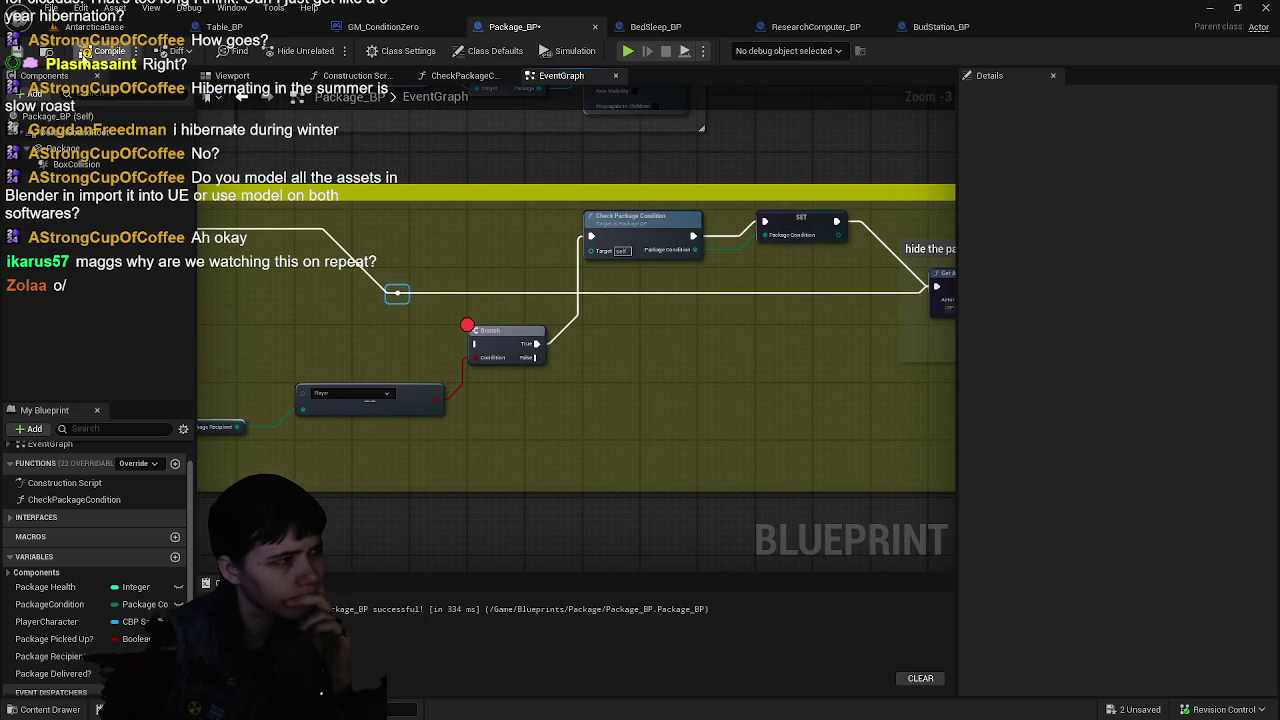
mouse_move(785, 254)
left_mouse_down()
mouse_move(497, 306)
mouse_move(818, 305)
left_mouse_up()
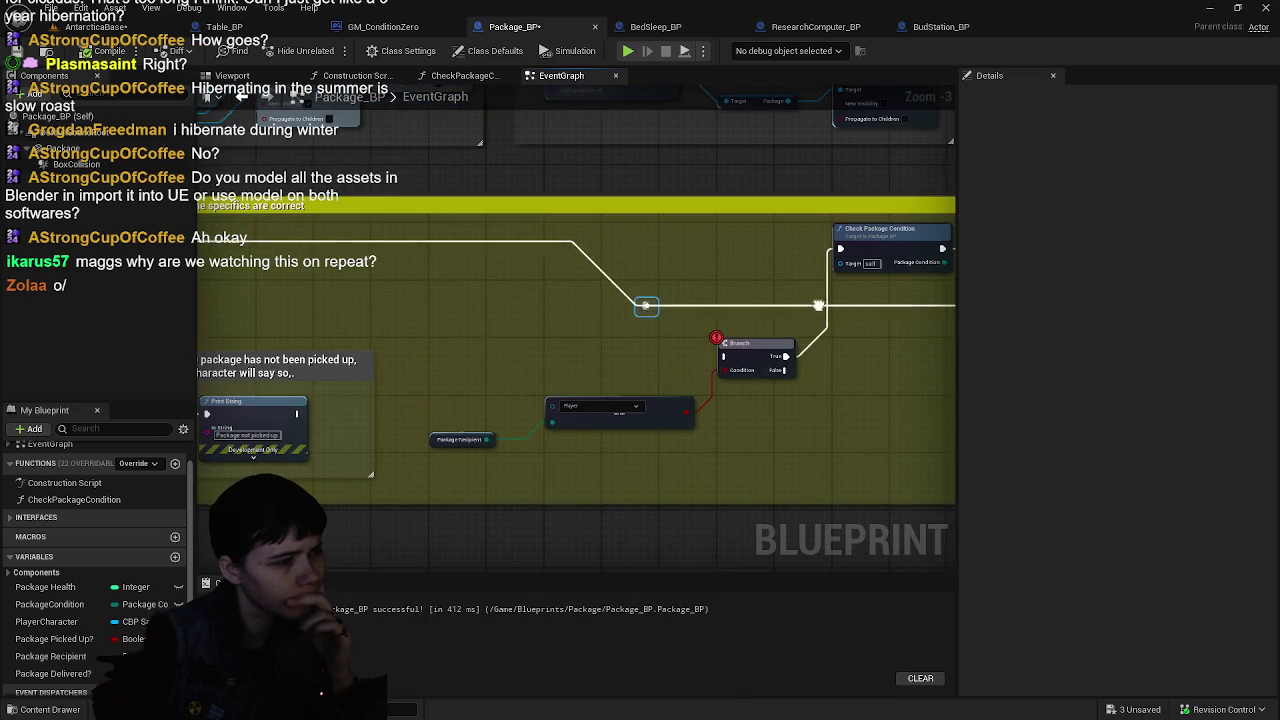
left_click_drag(710, 295, 906, 398)
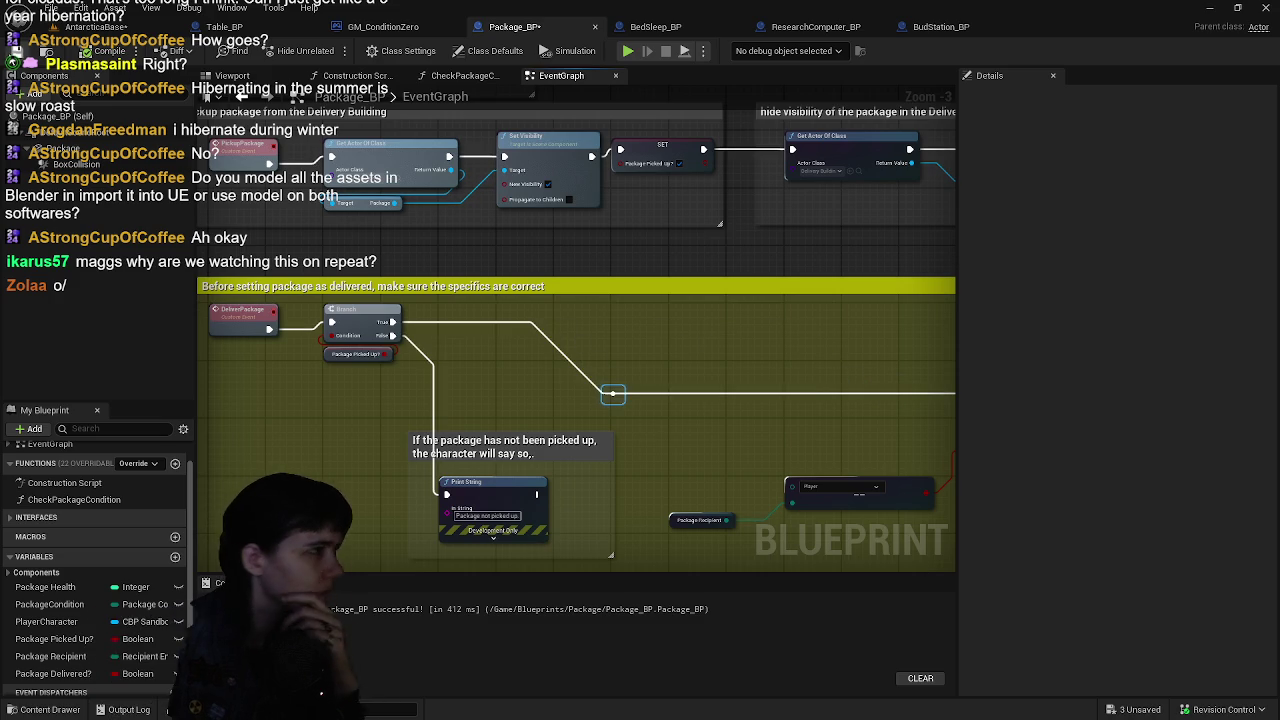
key("ctrl+s")
- Play the AntarcticaBase level and run forward until Table_BP's recipient breakpoint halts execution
left_click(80, 27)
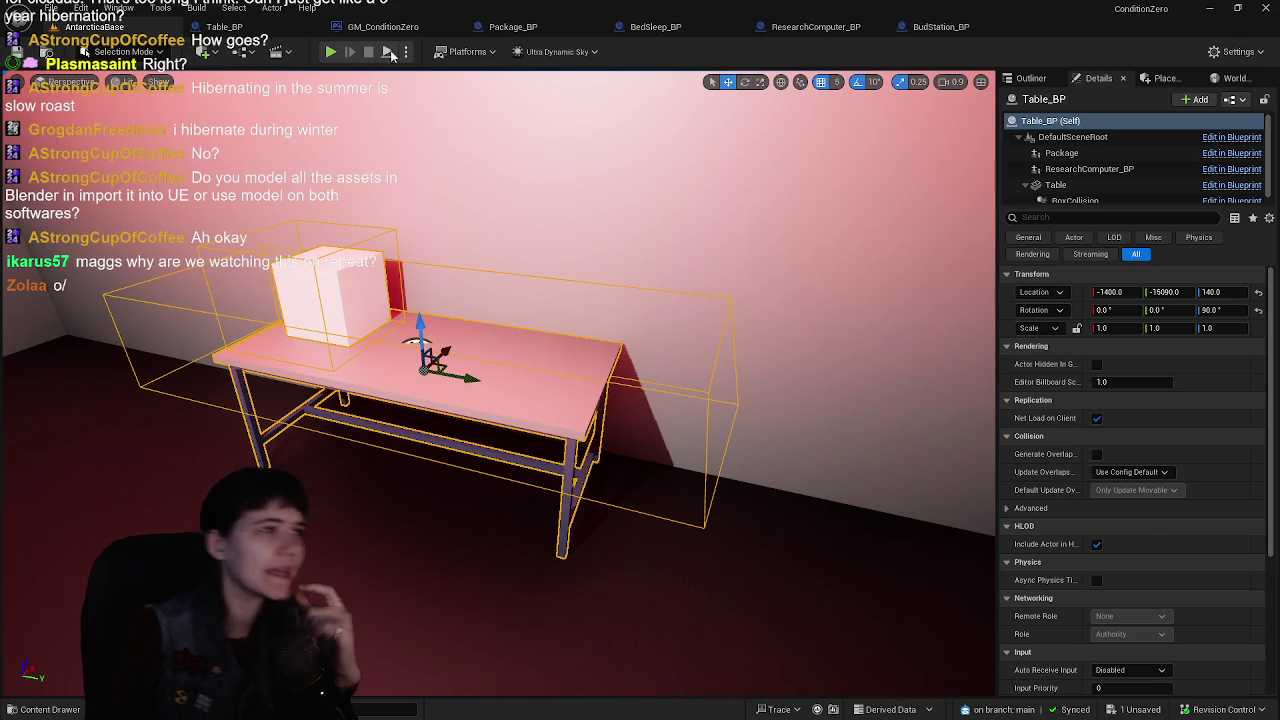
left_click(330, 51)
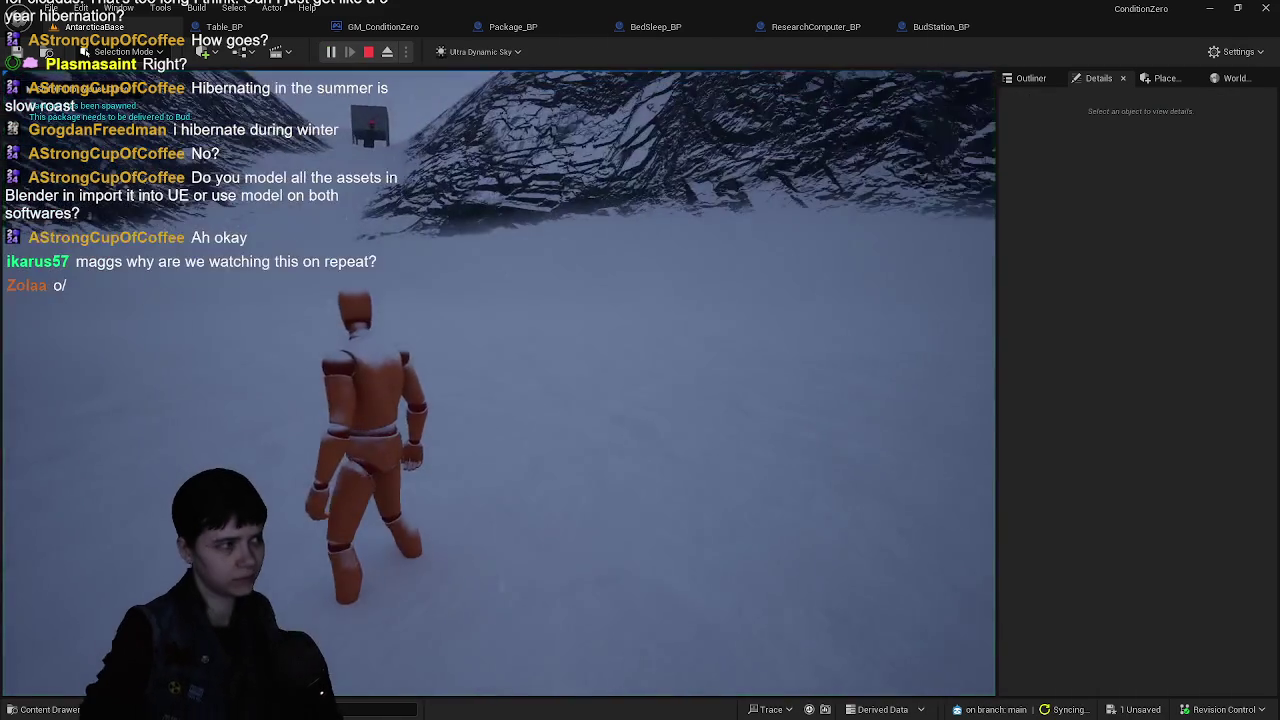
key("w")
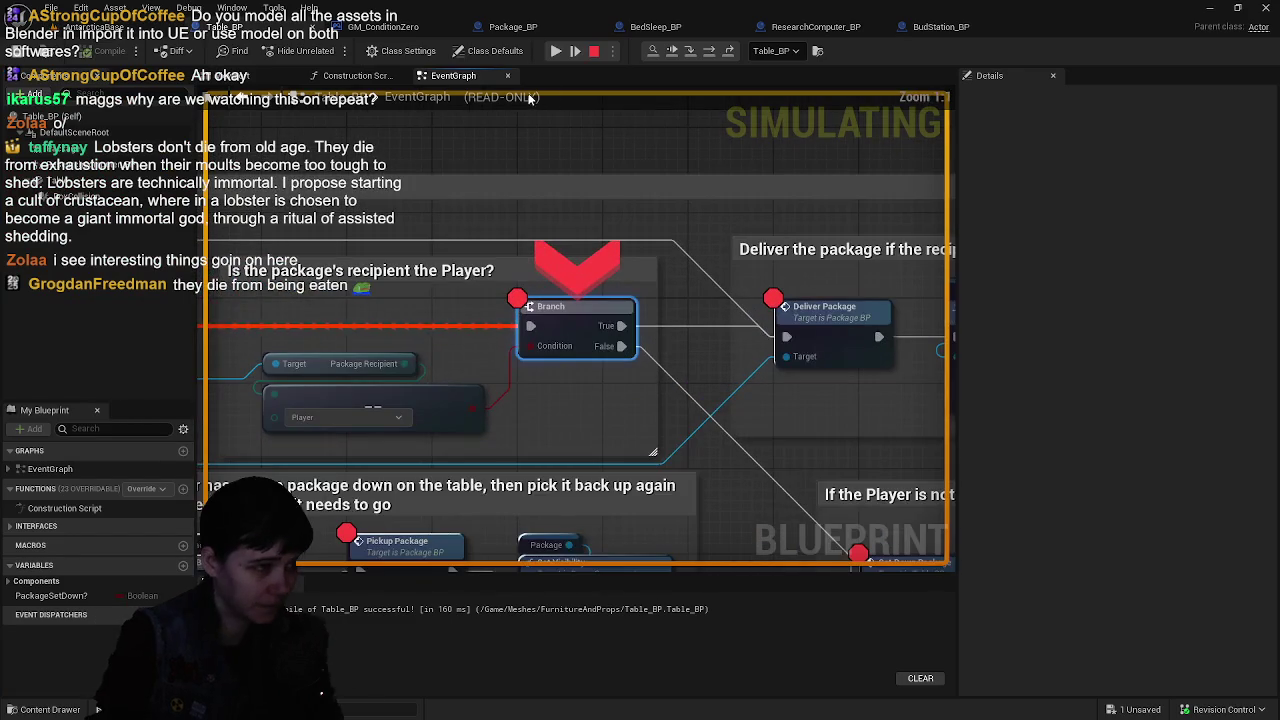
- Resume past the three breakpoints, including Pickup Package, and return control to the game viewport
left_click(559, 49)
left_click(559, 49)
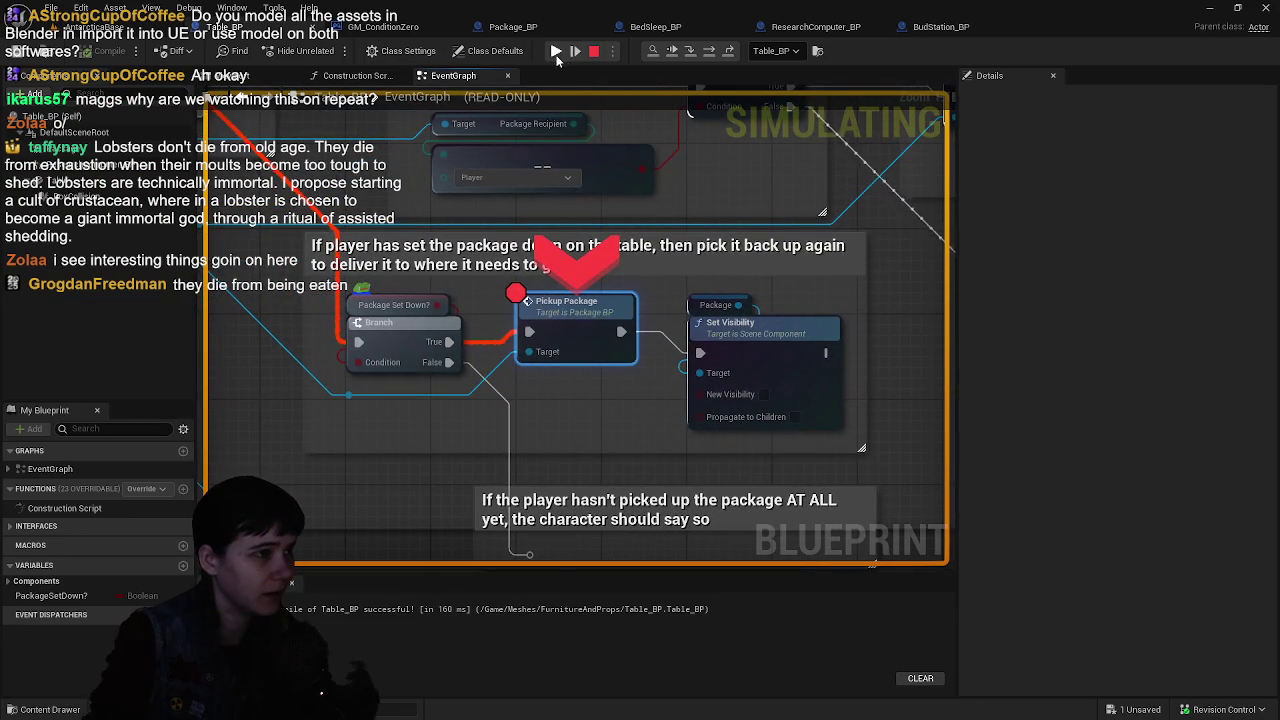
left_click(557, 52)
left_click(660, 281)
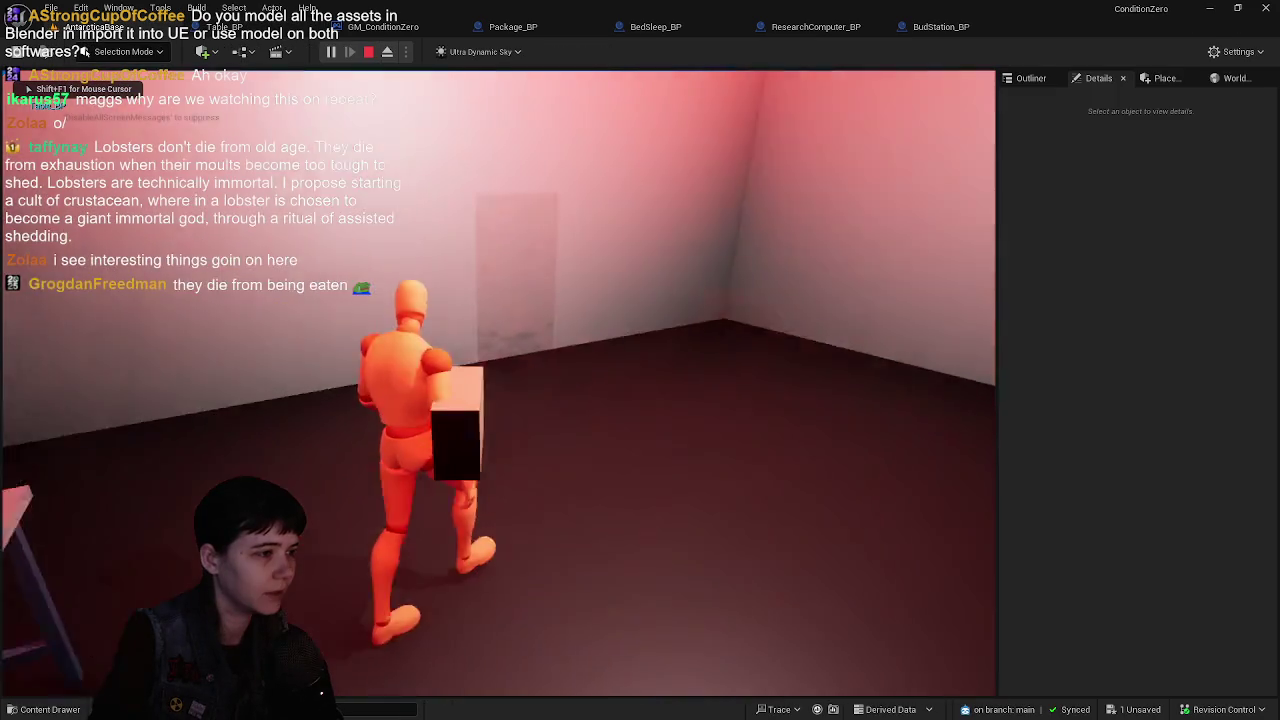
- Run out the doorway and across the snowfield to the red-lit hanging box
key("w")
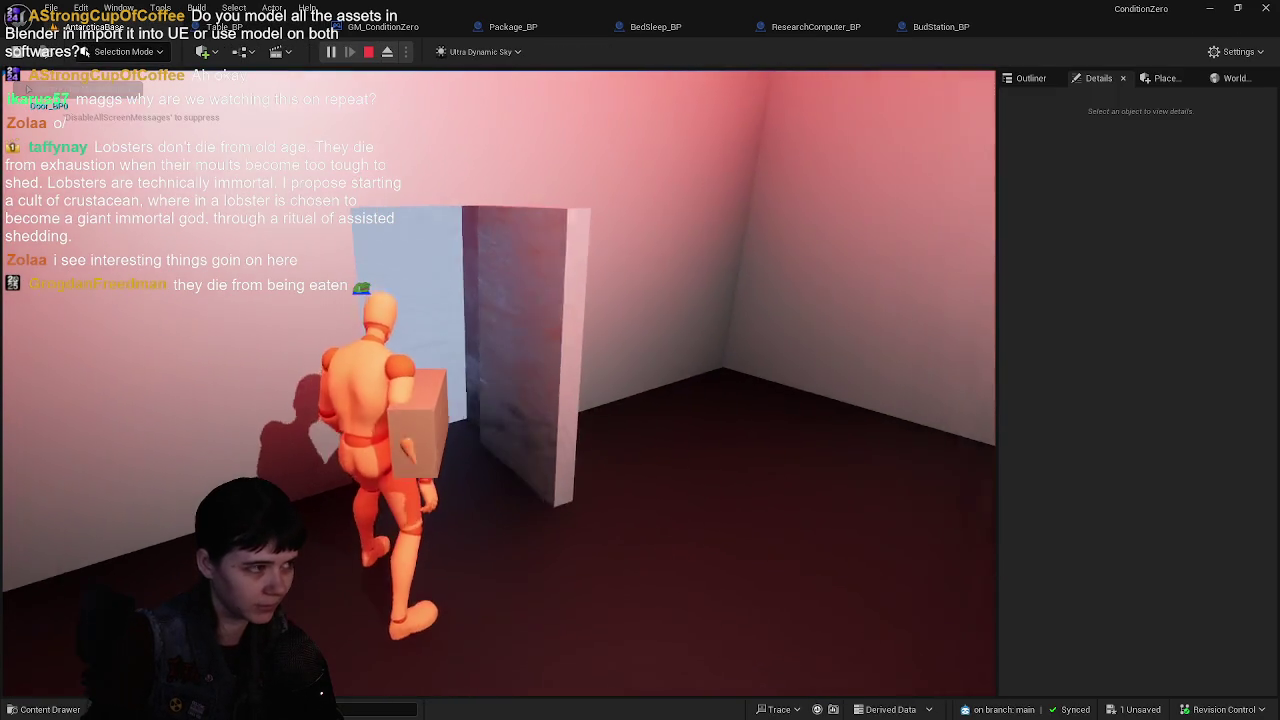
key("w")
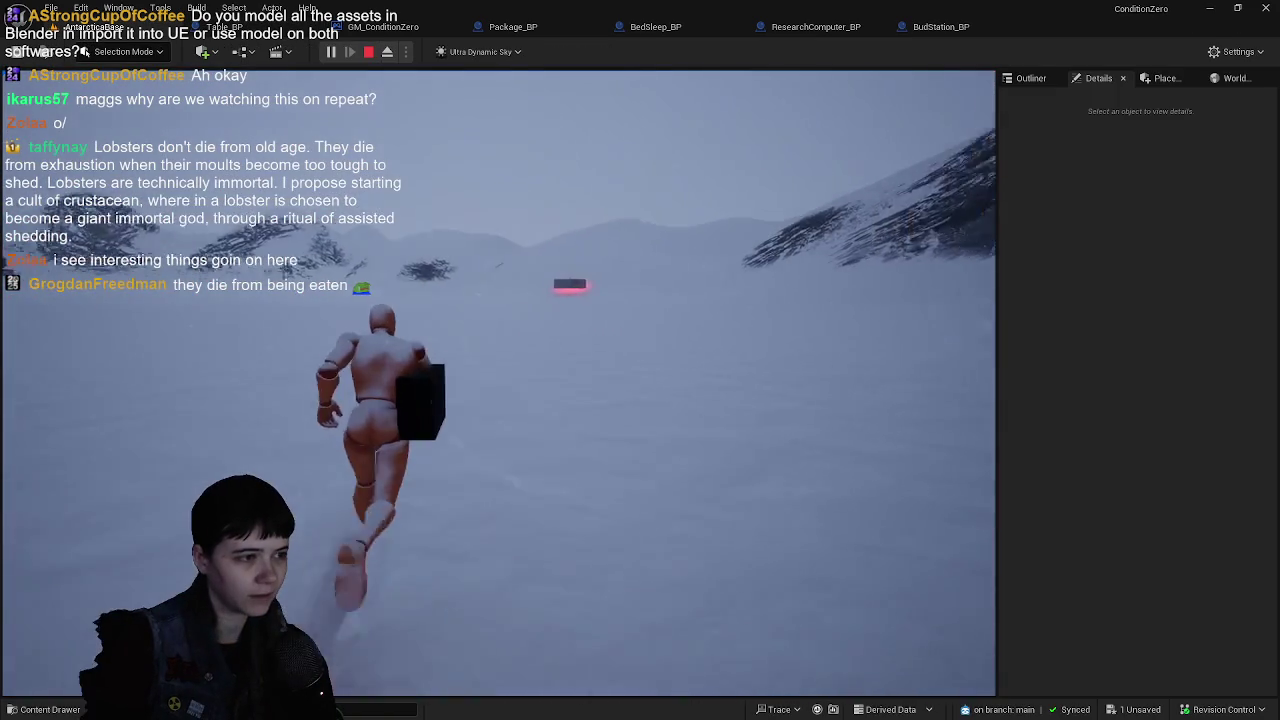
key("w")
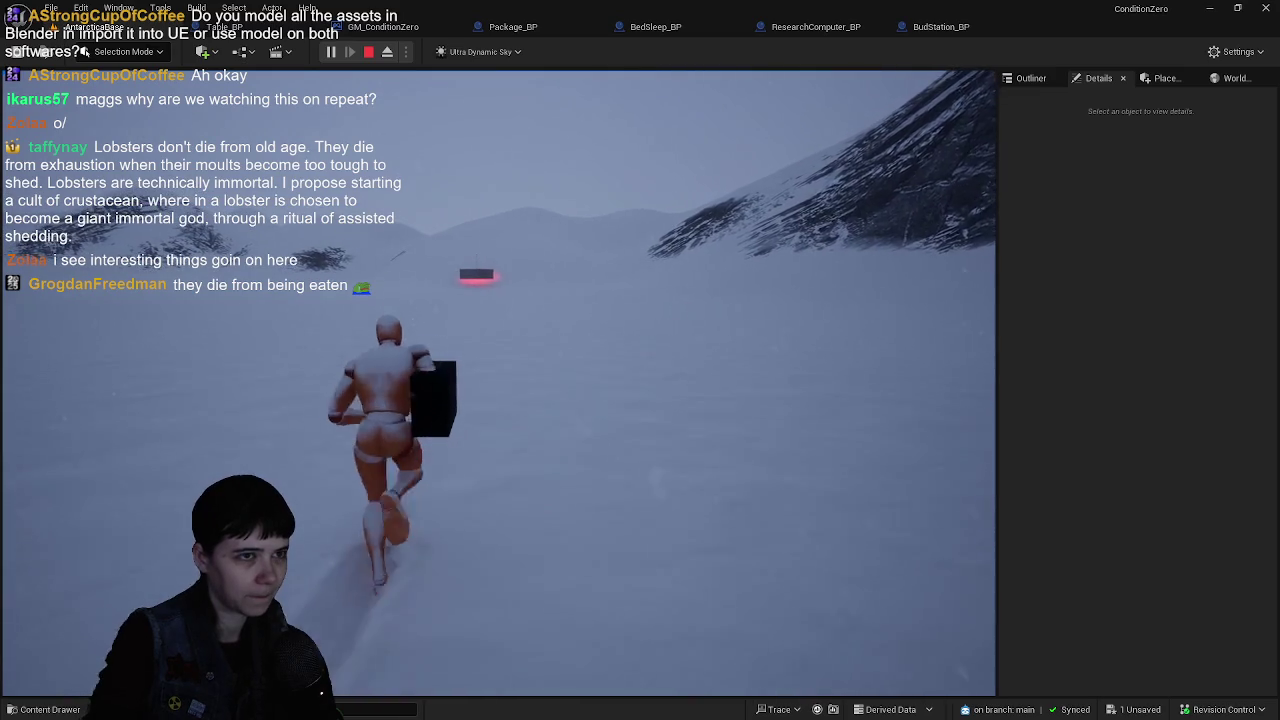
key("w")
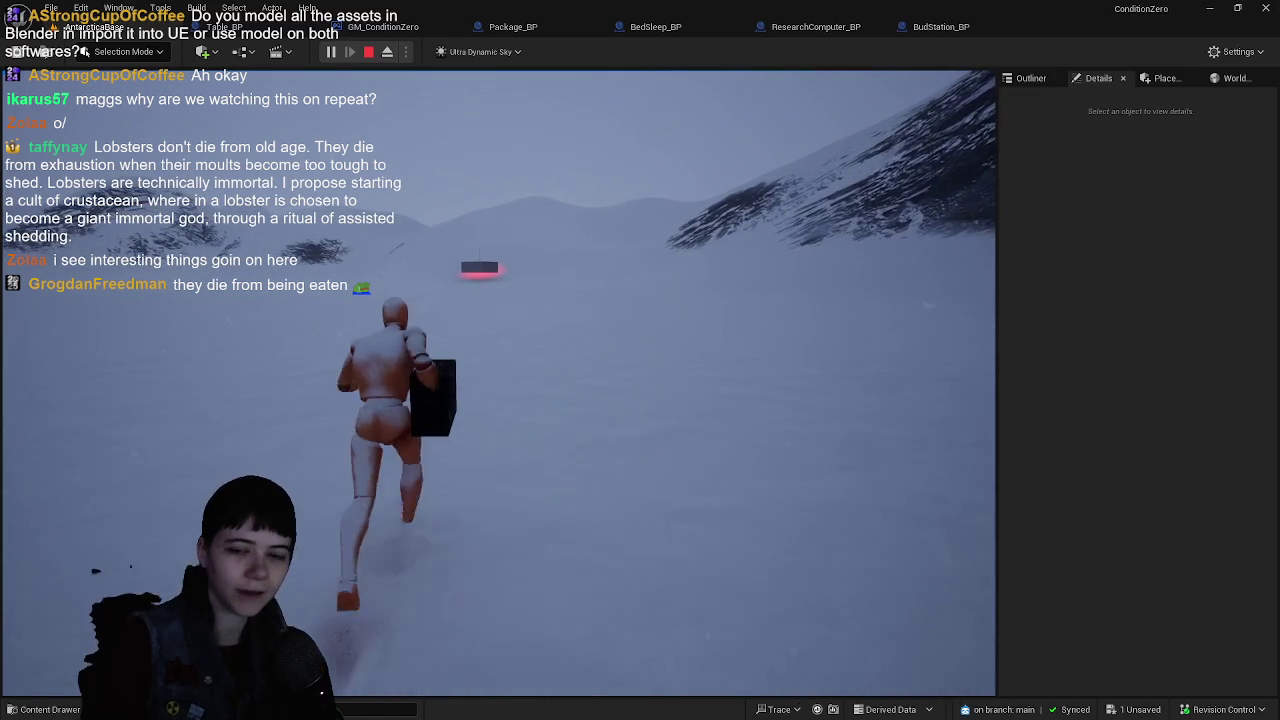
key("w")
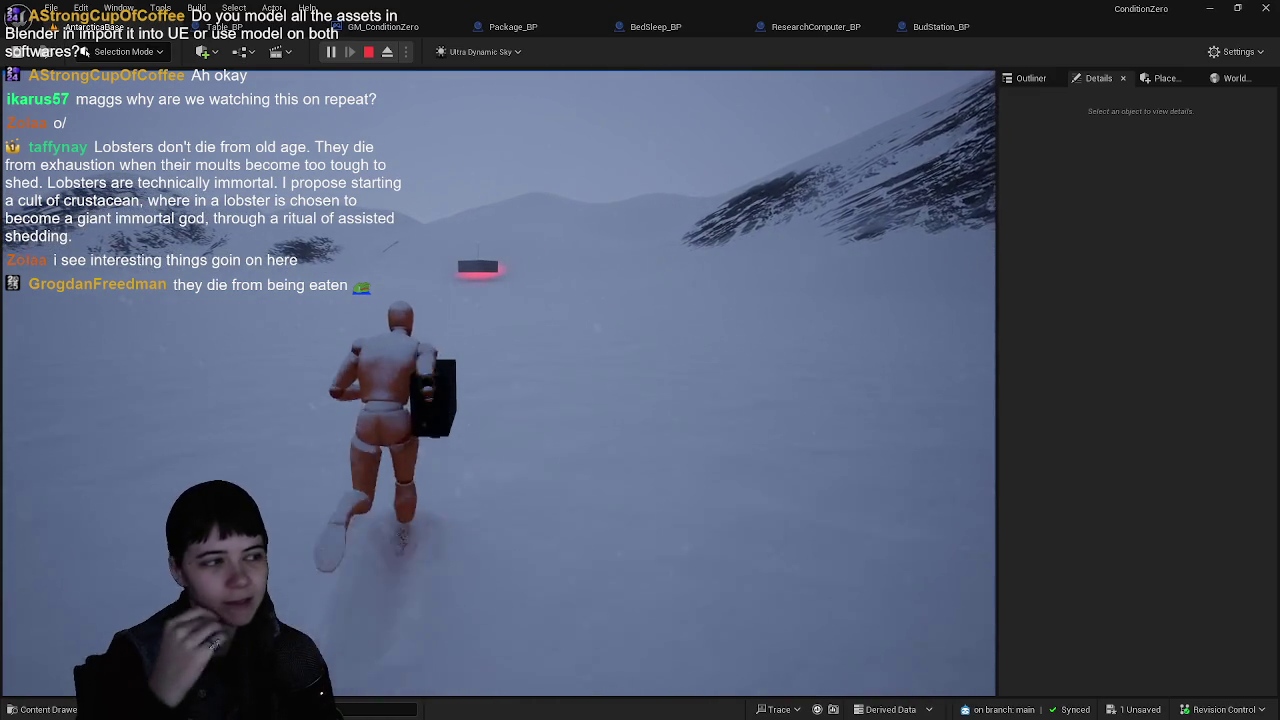
key("w")
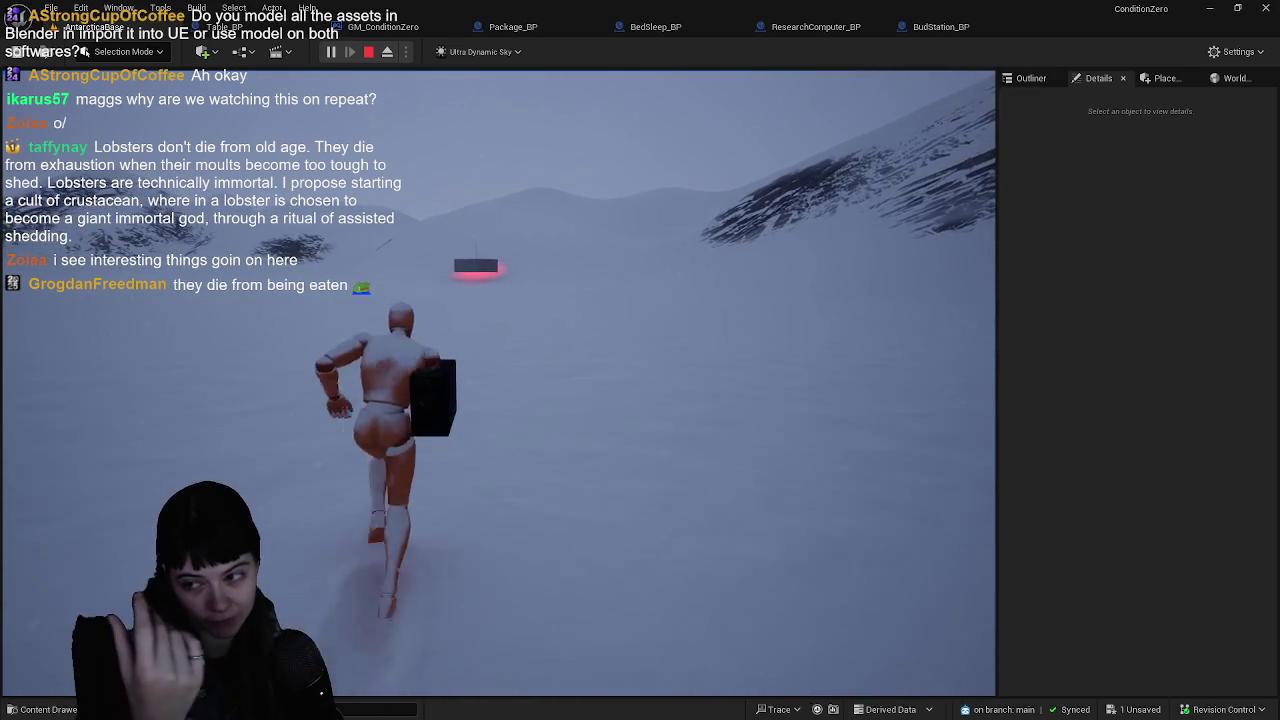
key("w")
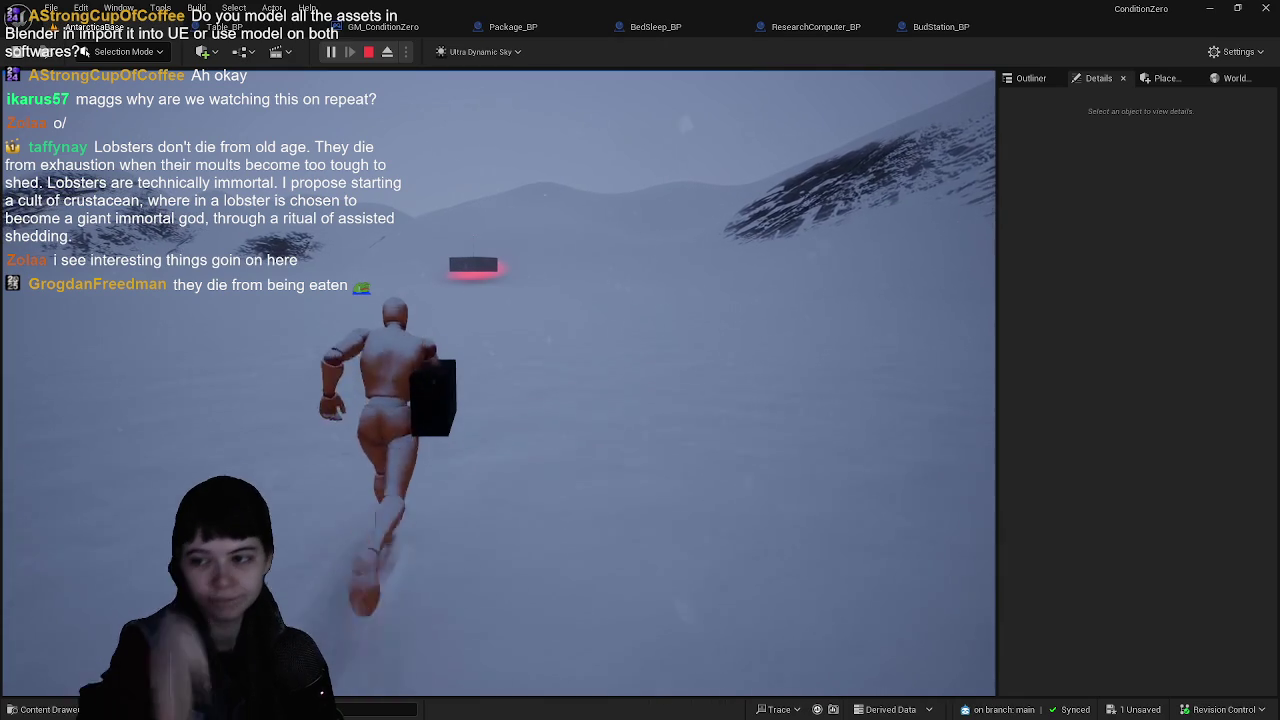
key("w")
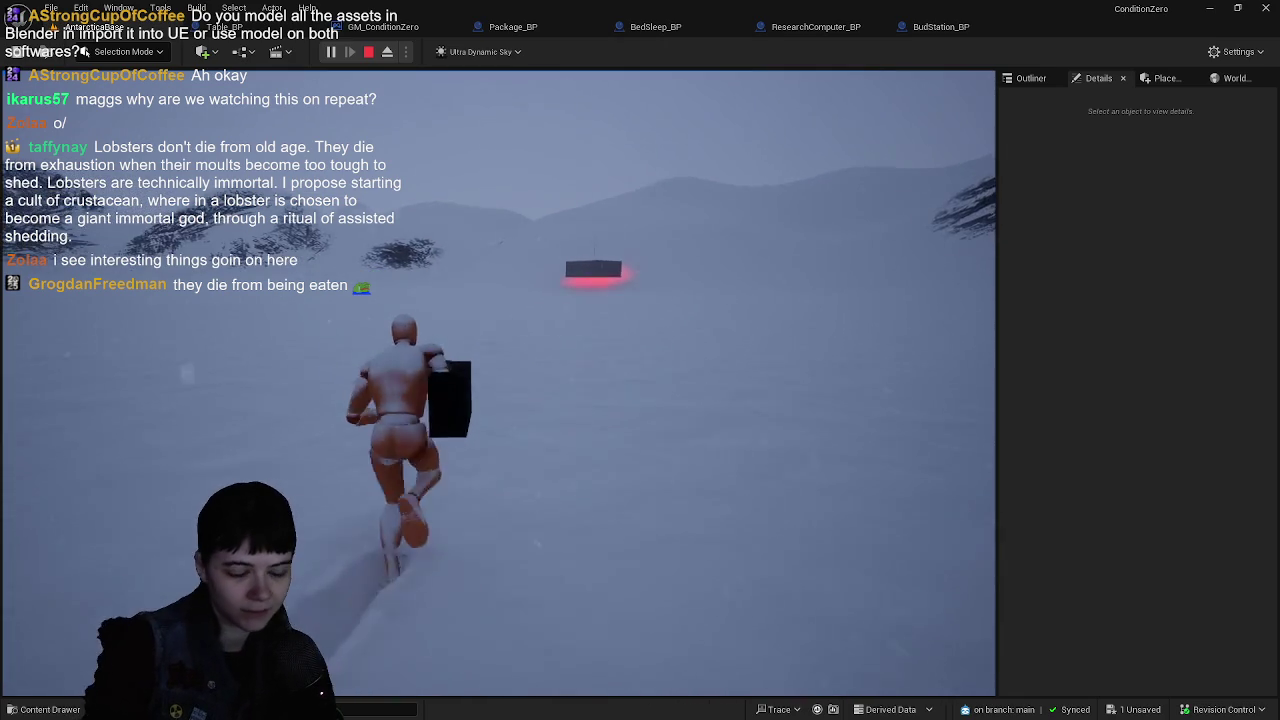
key("w")
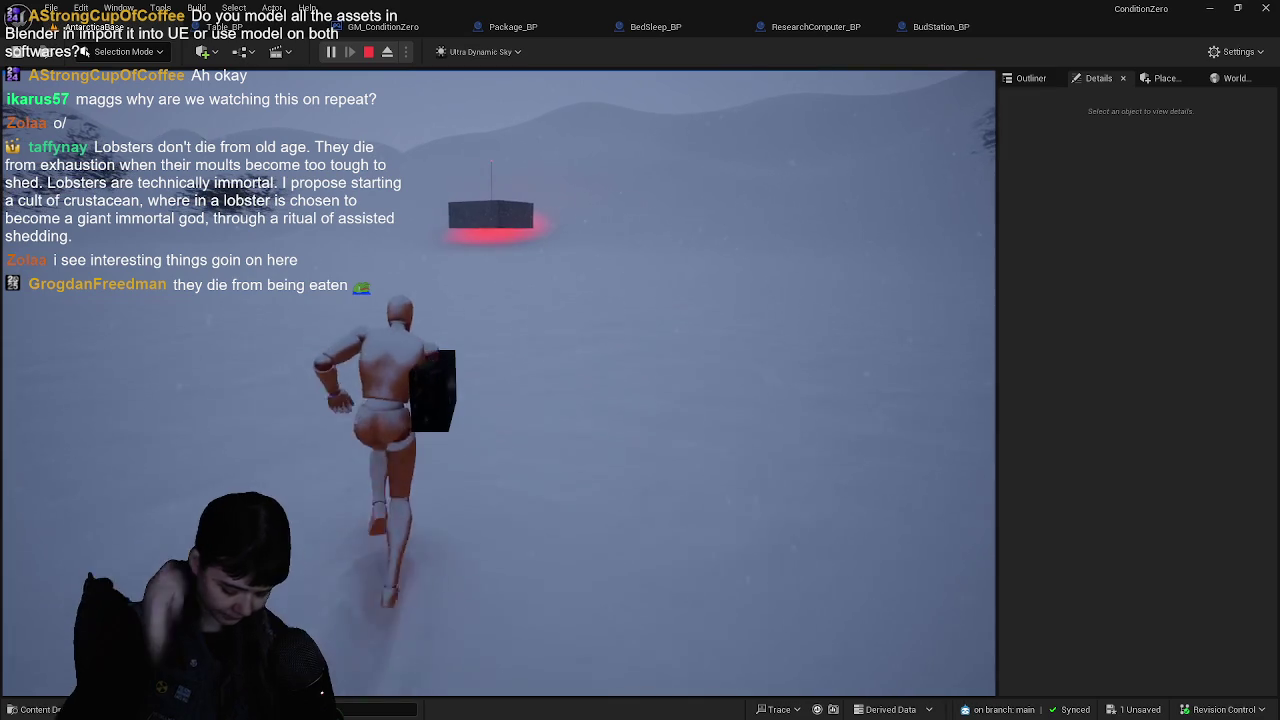
key("w")
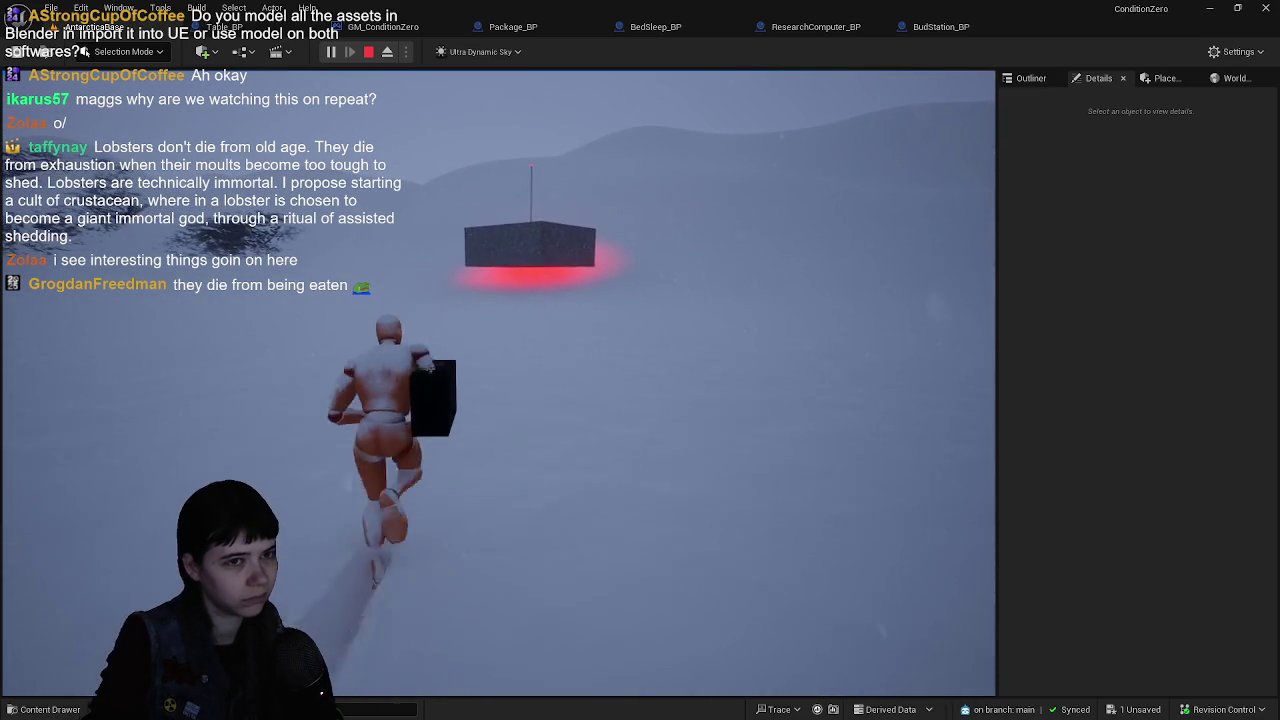
key("w")
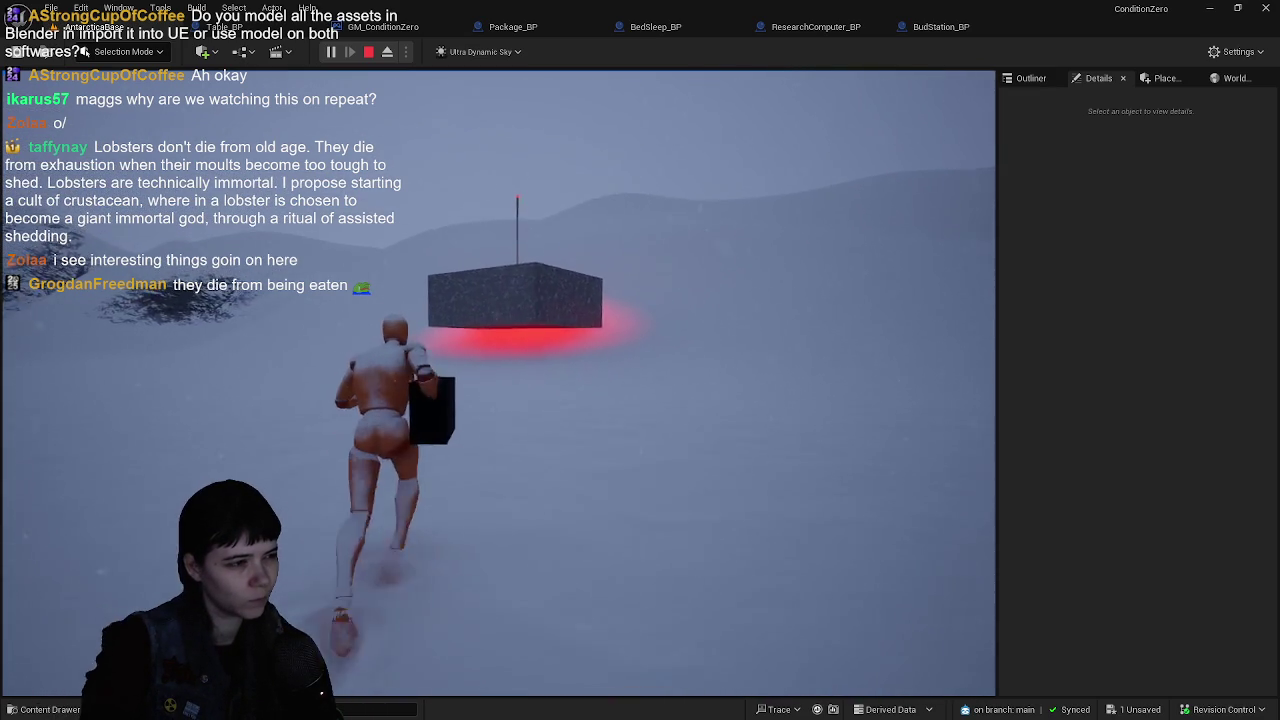
key("w")
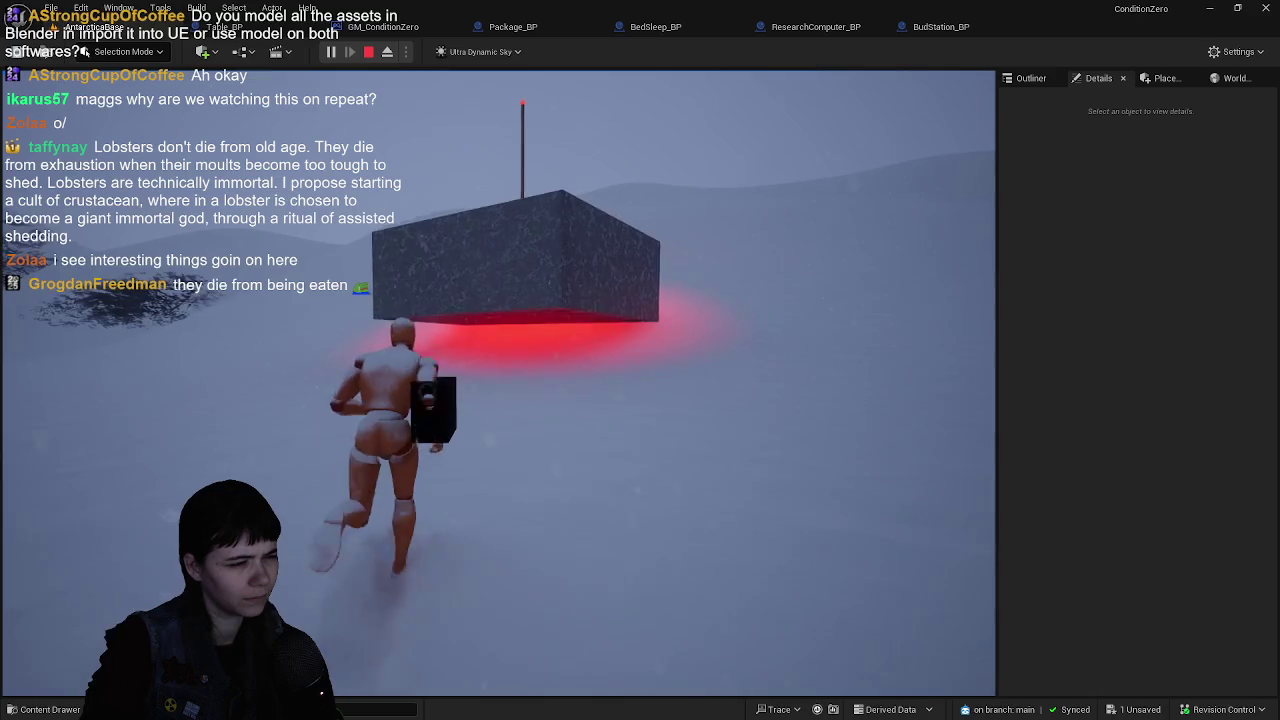
key("w")
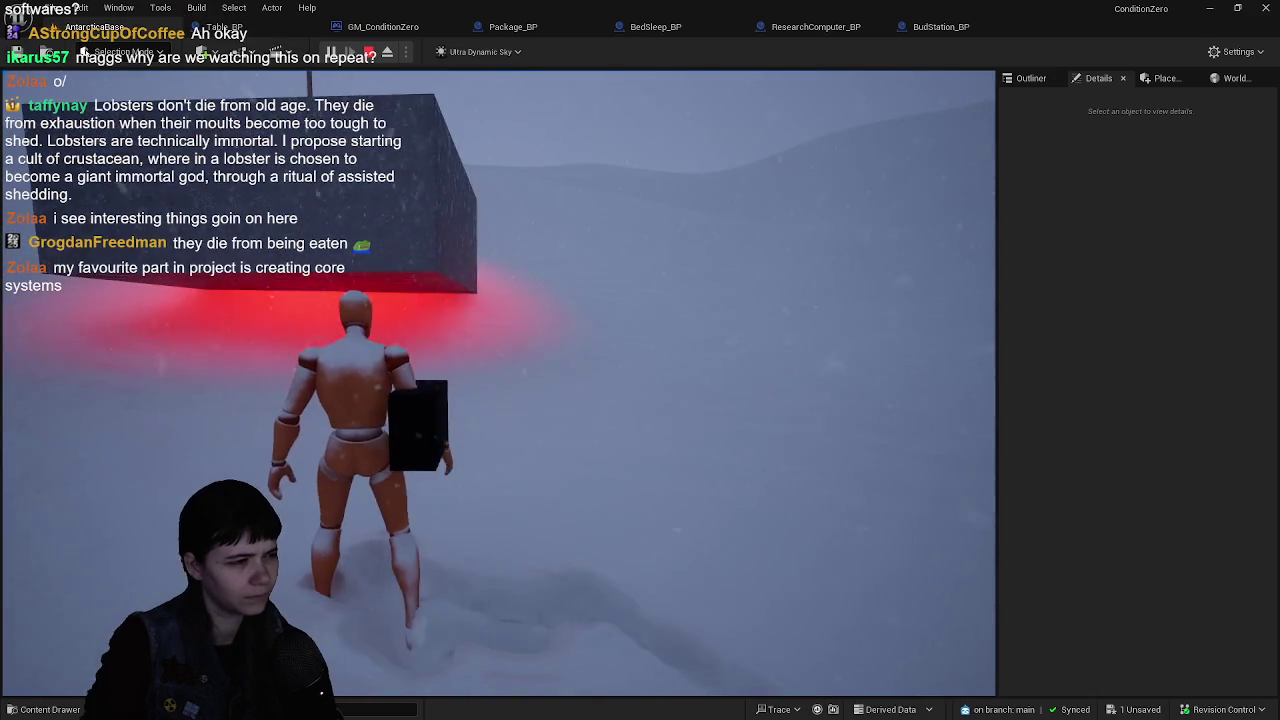
- Run under and around the hanging box, then turn away from it
key("w")
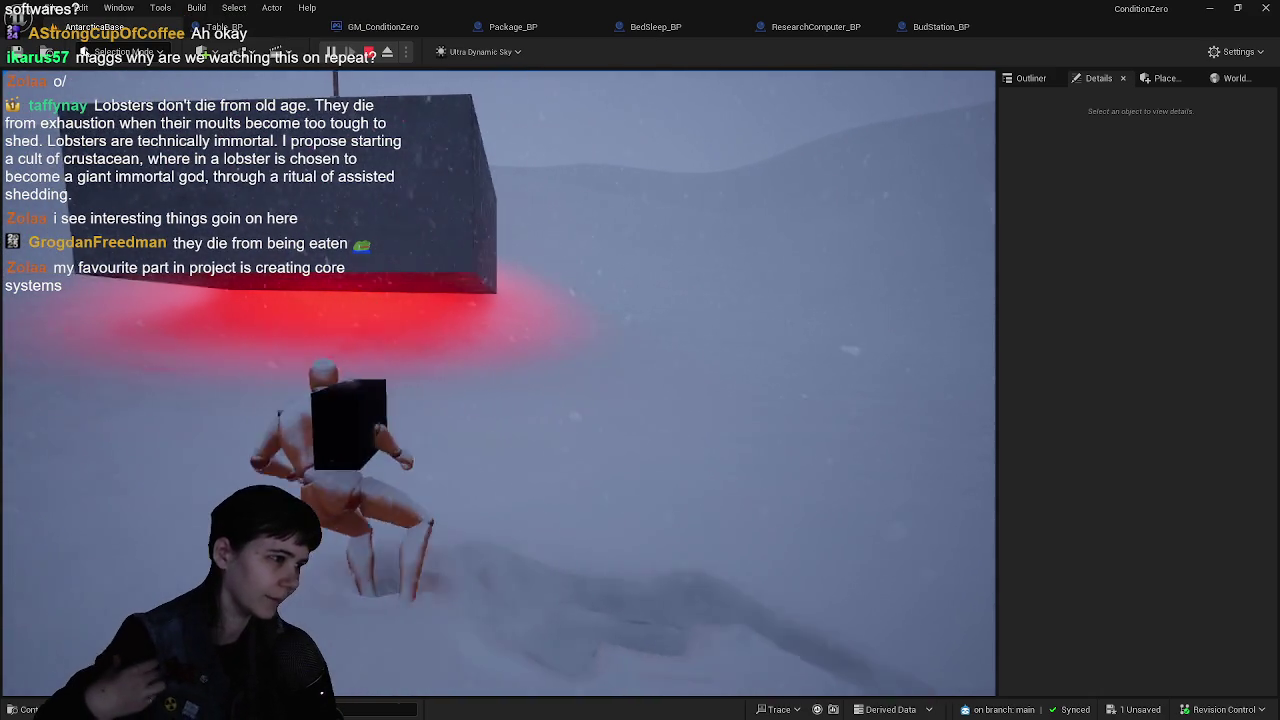
key("w")
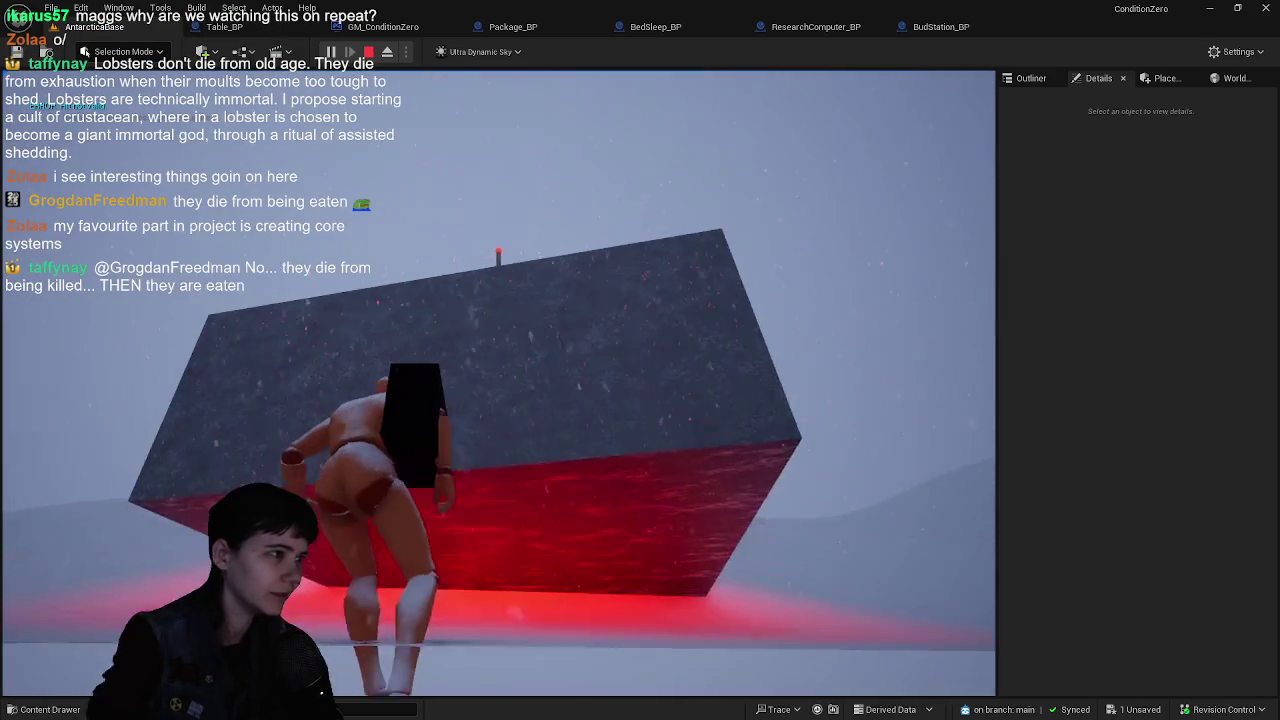
key("w")
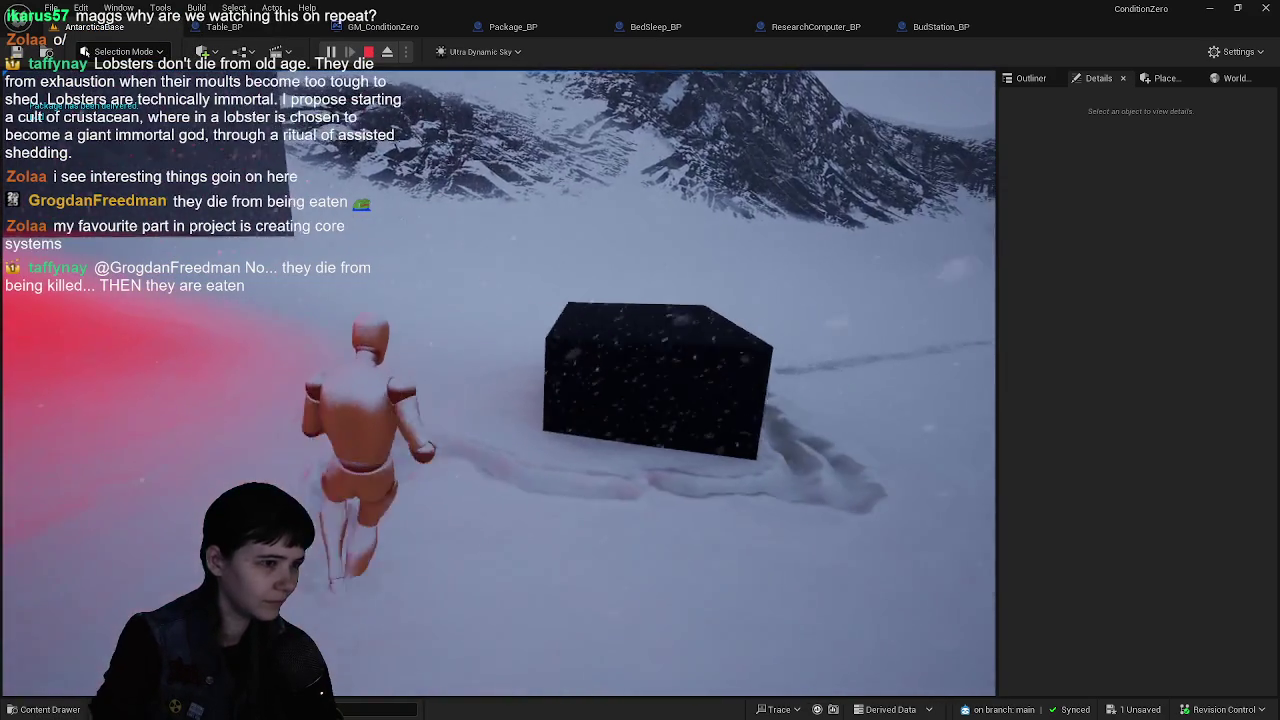
key("w")
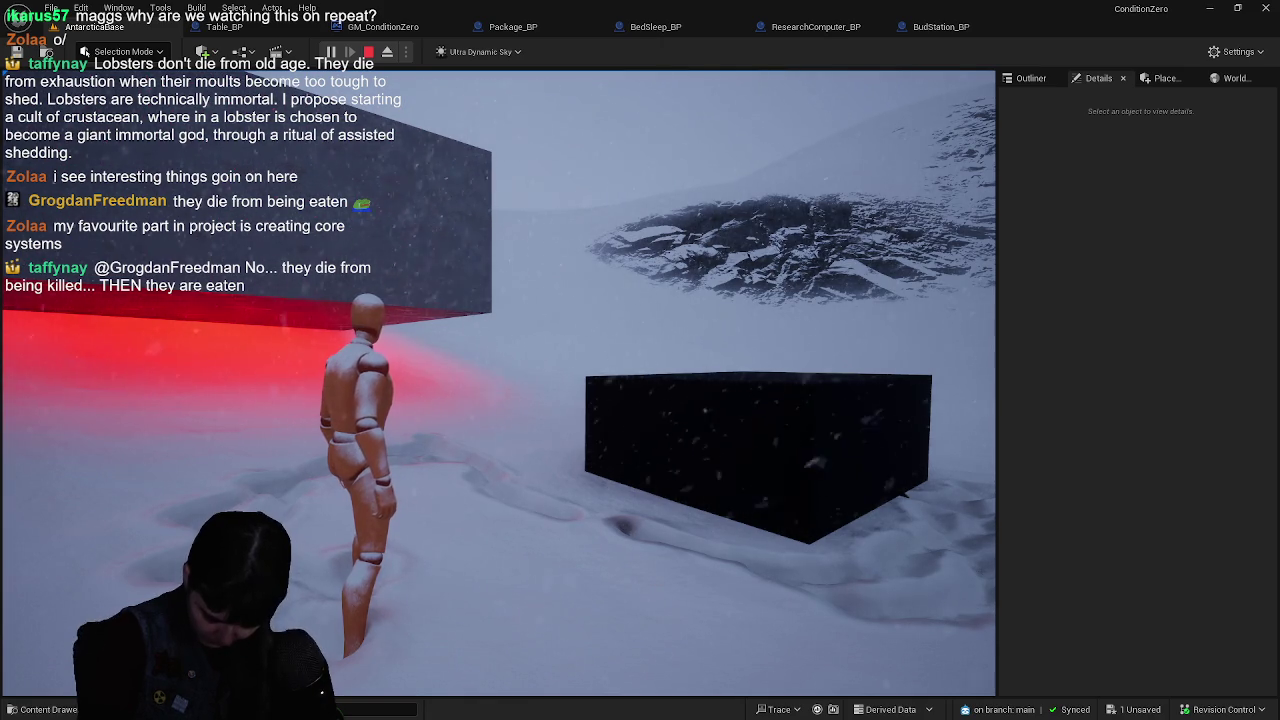
- Run past the cube toward the mountains and the grey building
key("w")
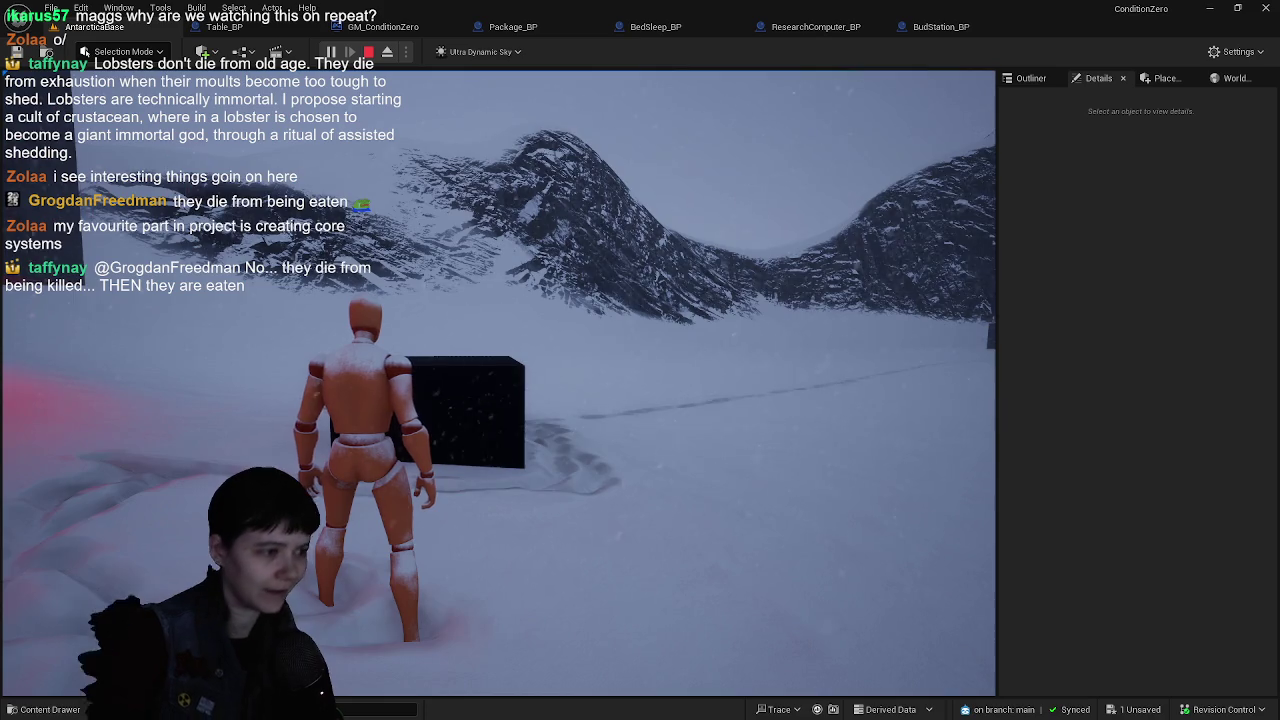
key("d")
key("w")
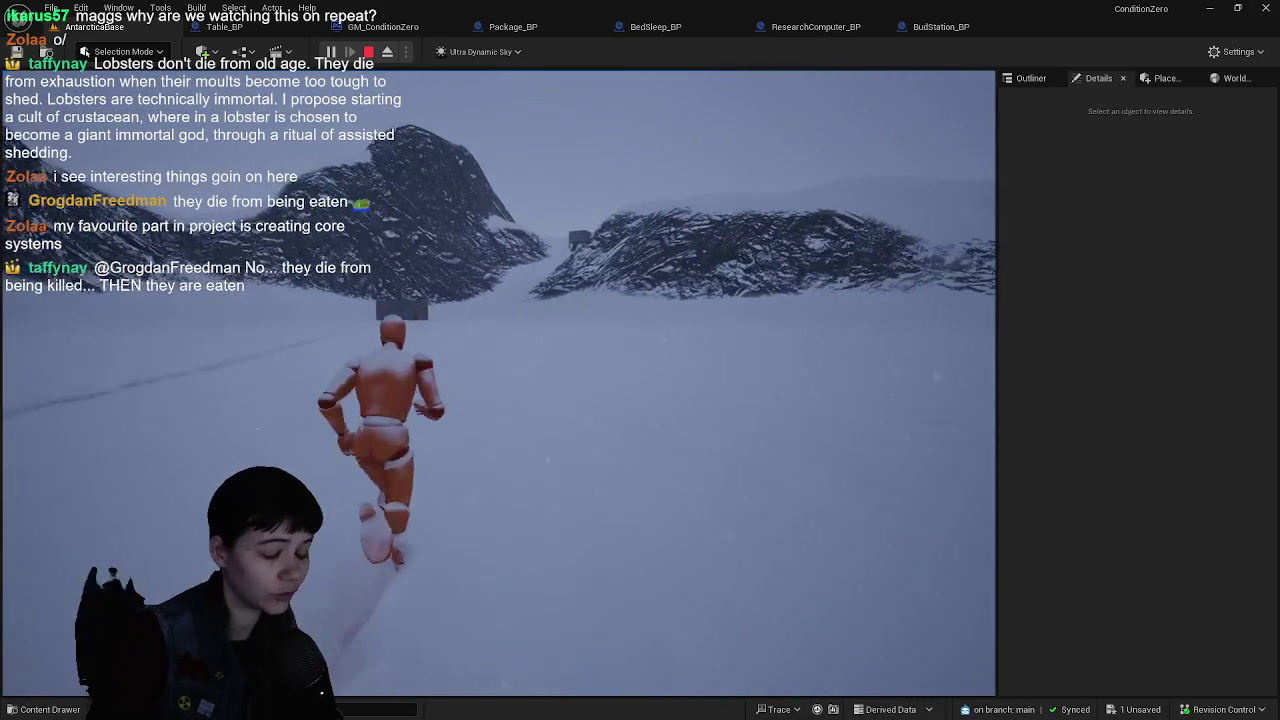
key("w")
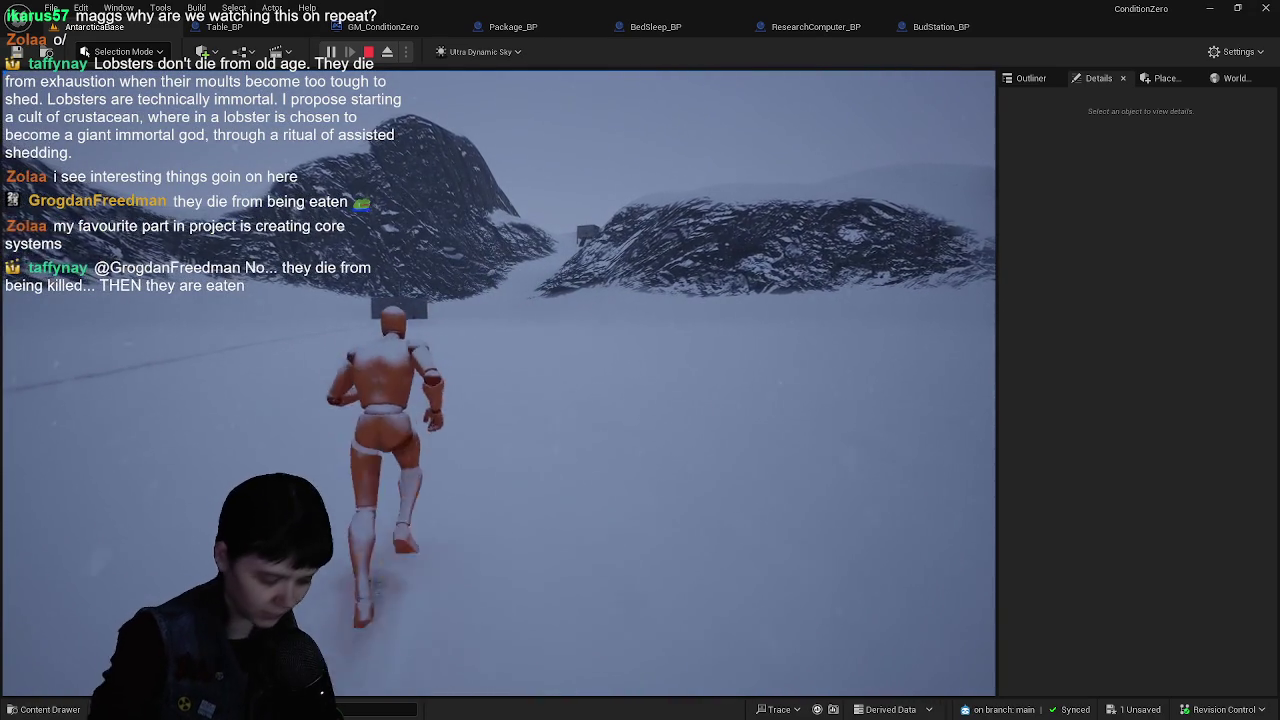
key("w")
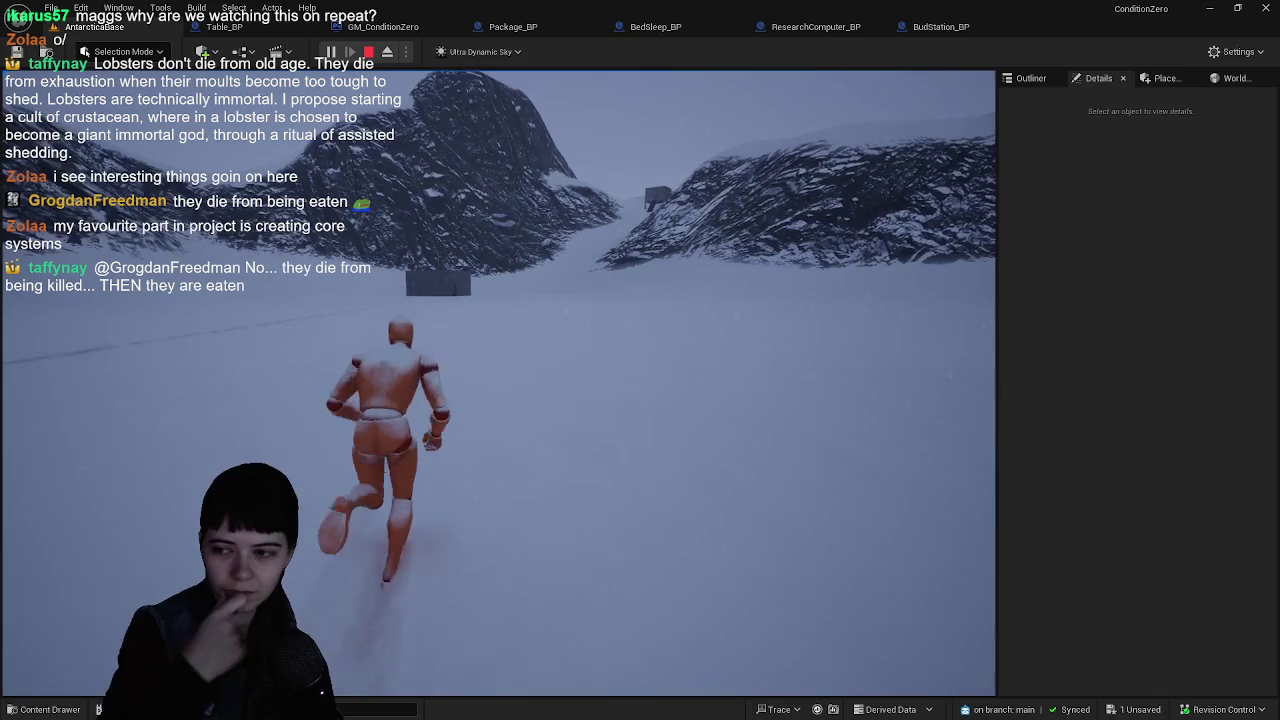
key("w")
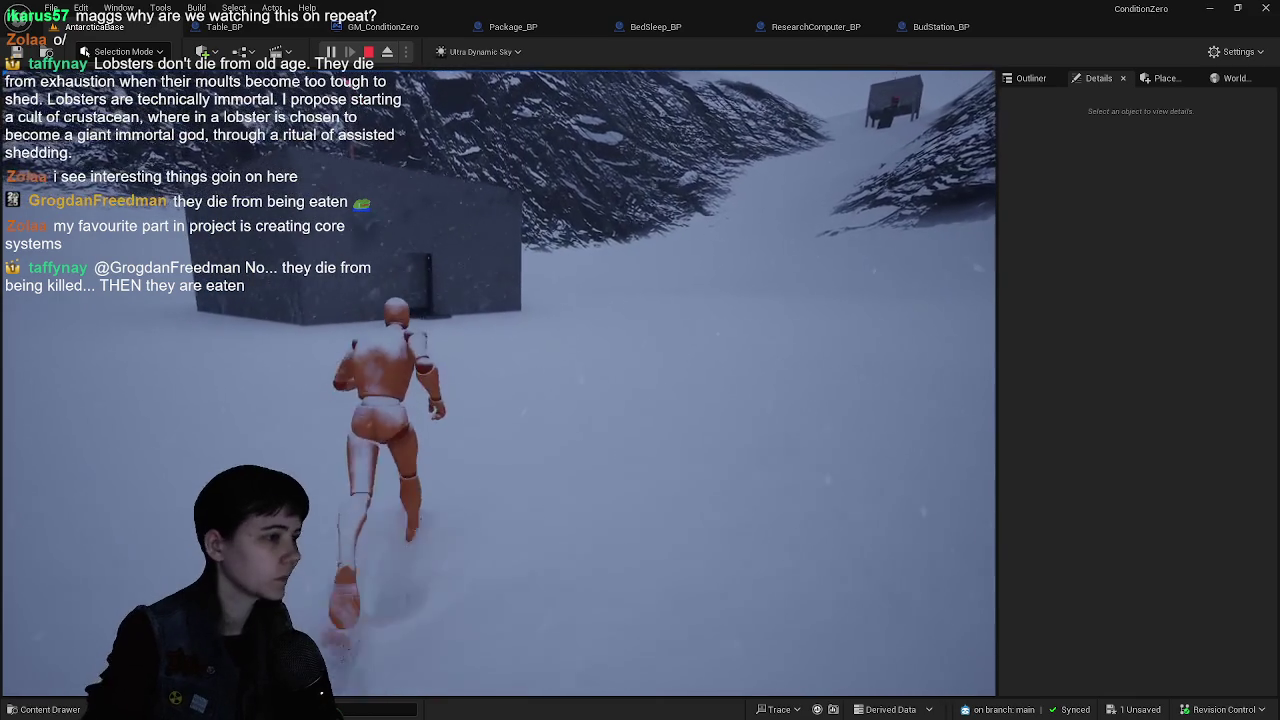
- Enter the grey building and walk up to the table with the box
key("w")
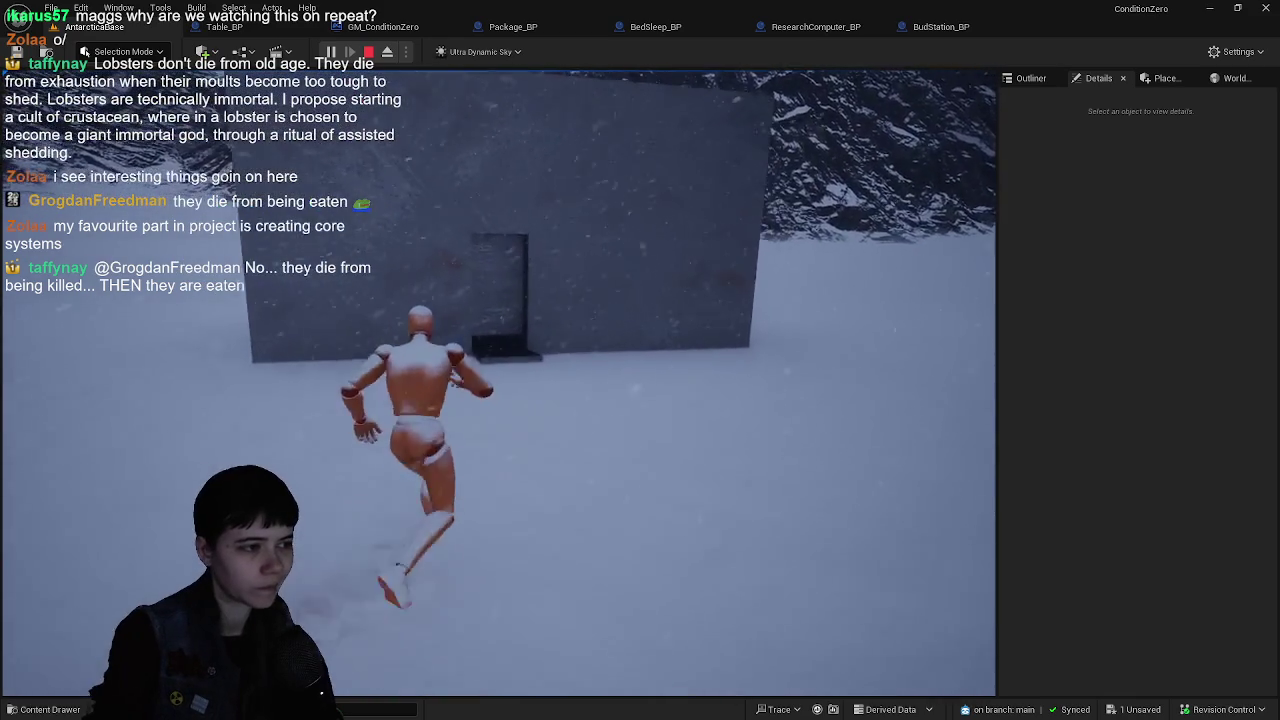
key("w")
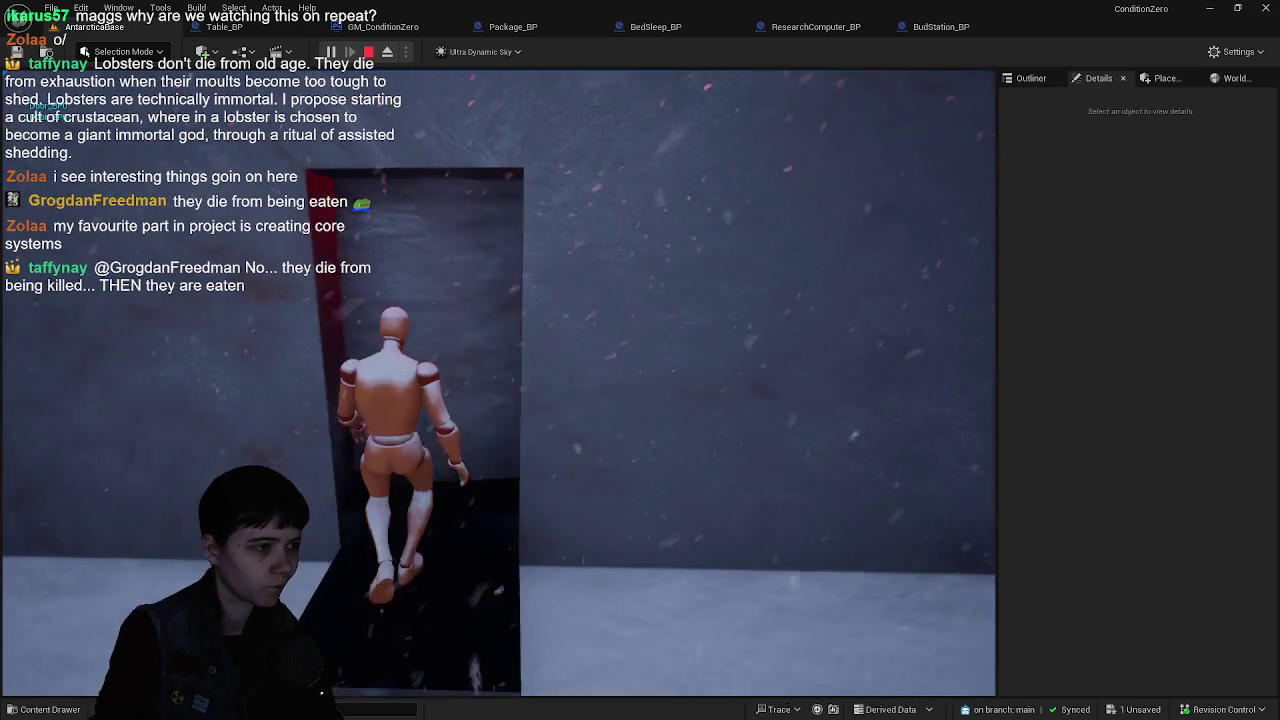
key("w")
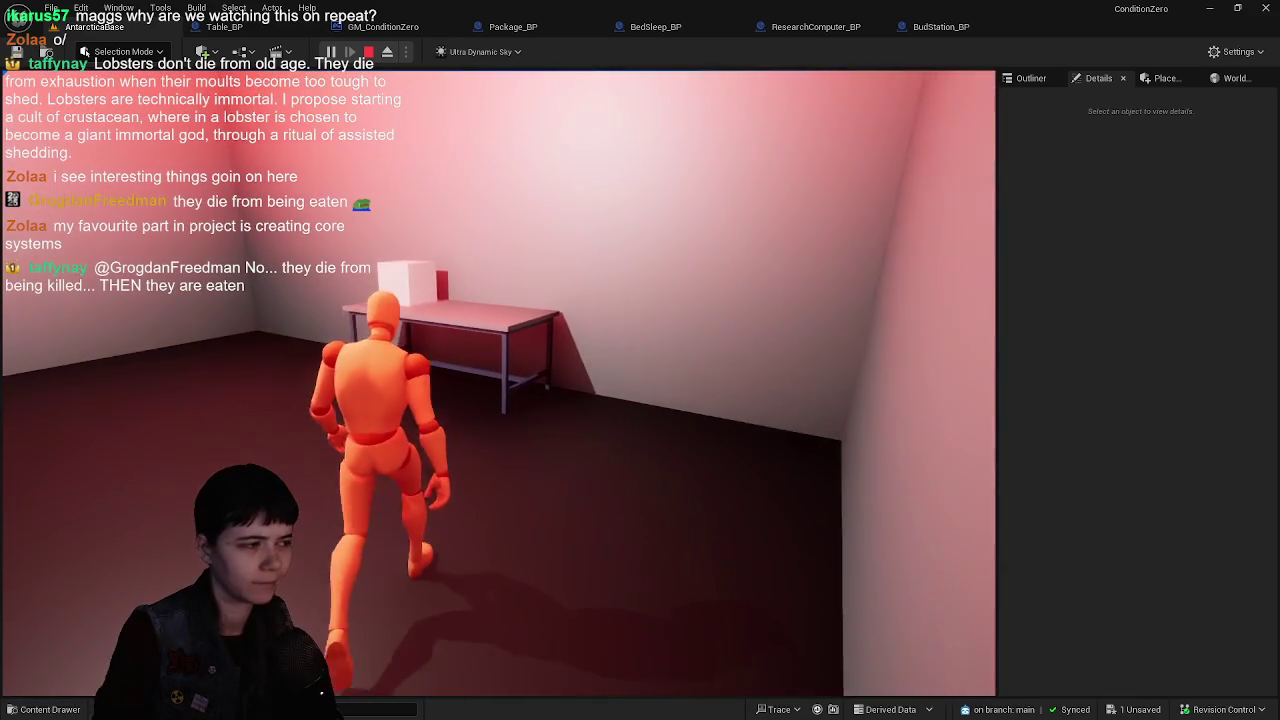
key("w")
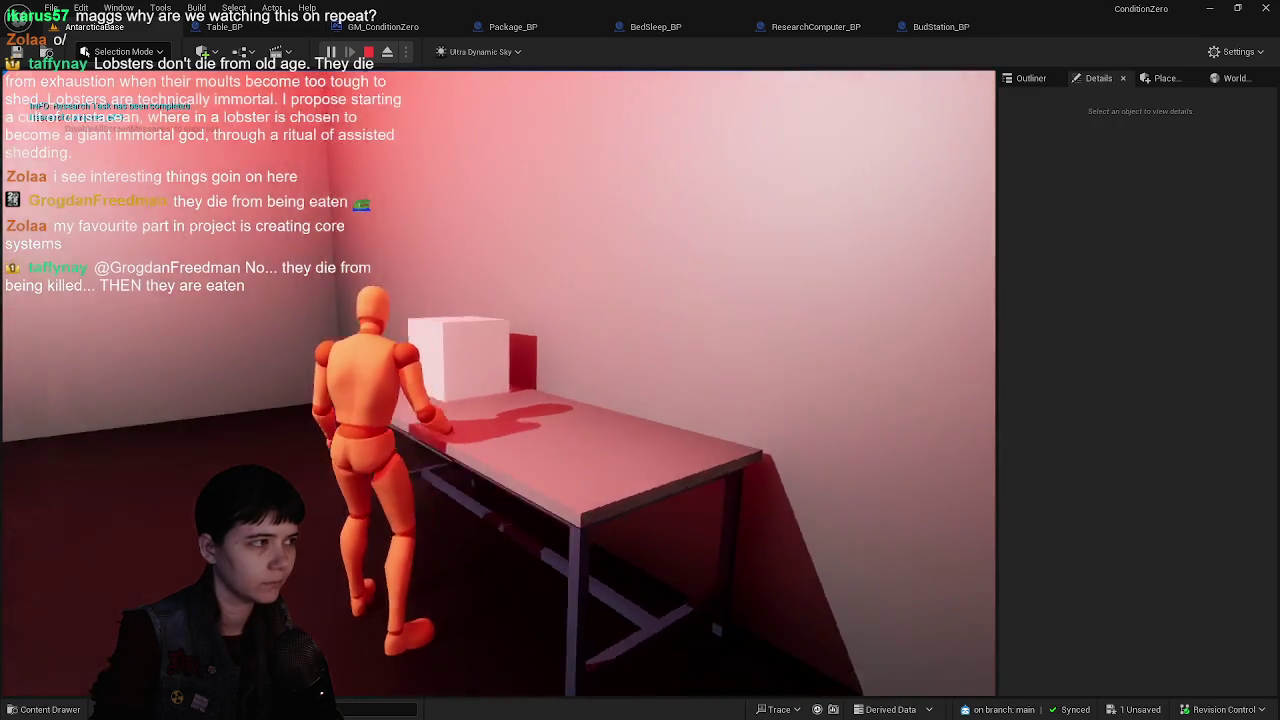
- Use the bed to reset the day, then walk out the doorway onto the snowfield
key("w")
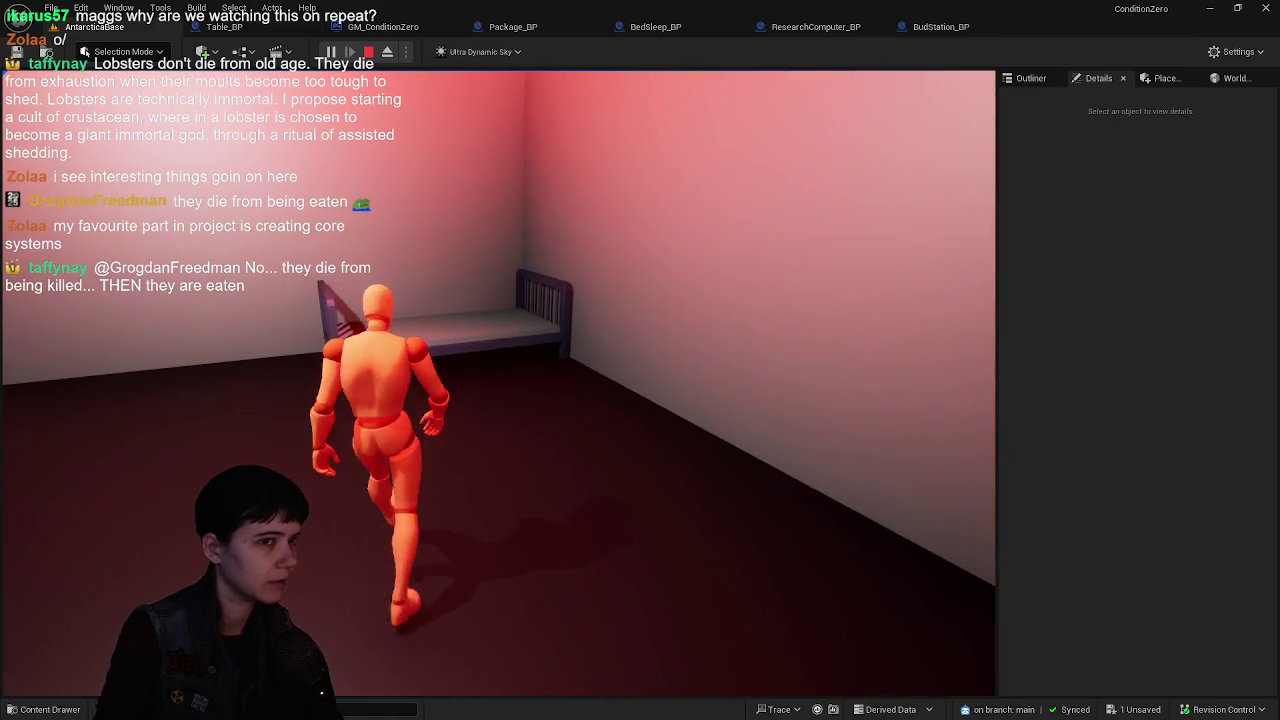
key("w")
key("e")
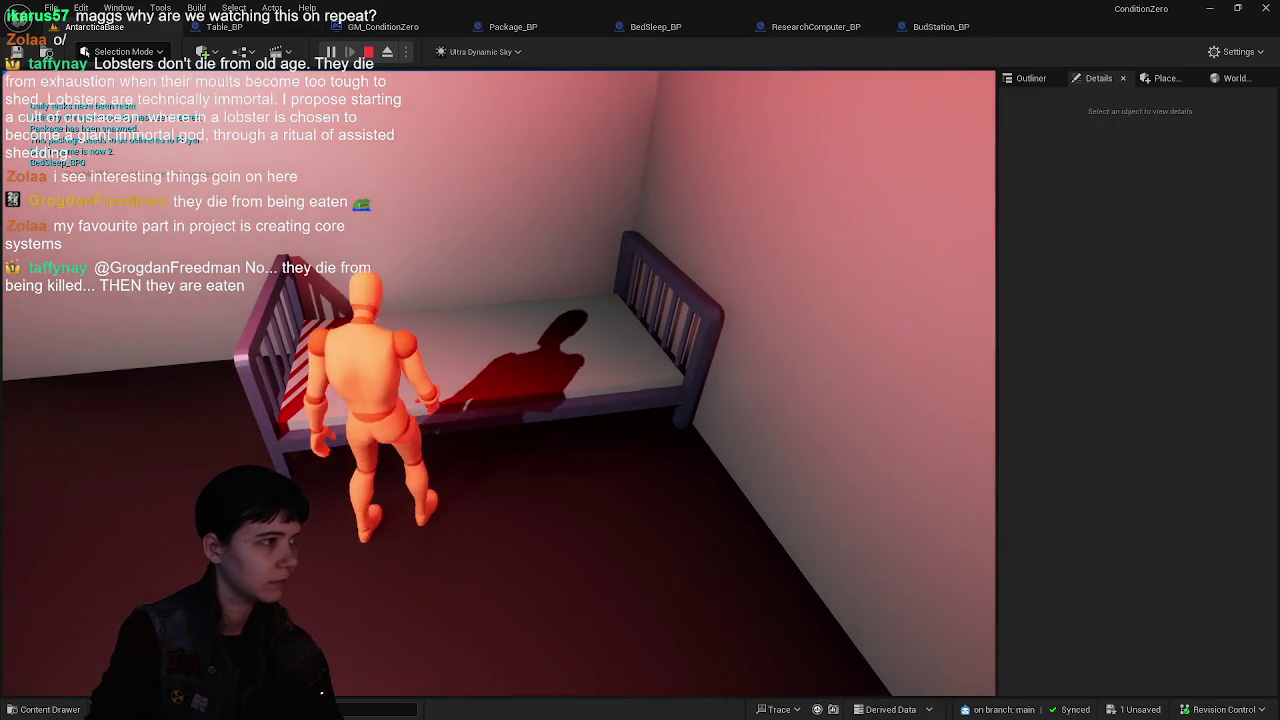
key("w")
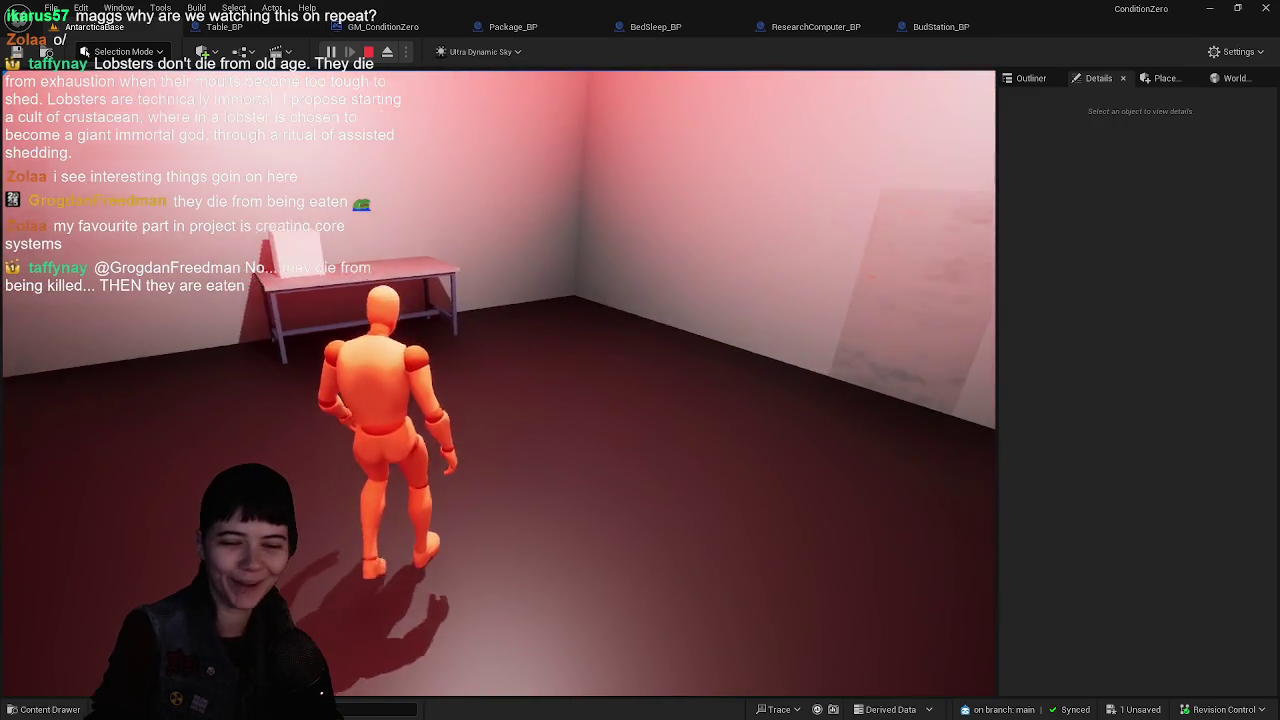
key("w")
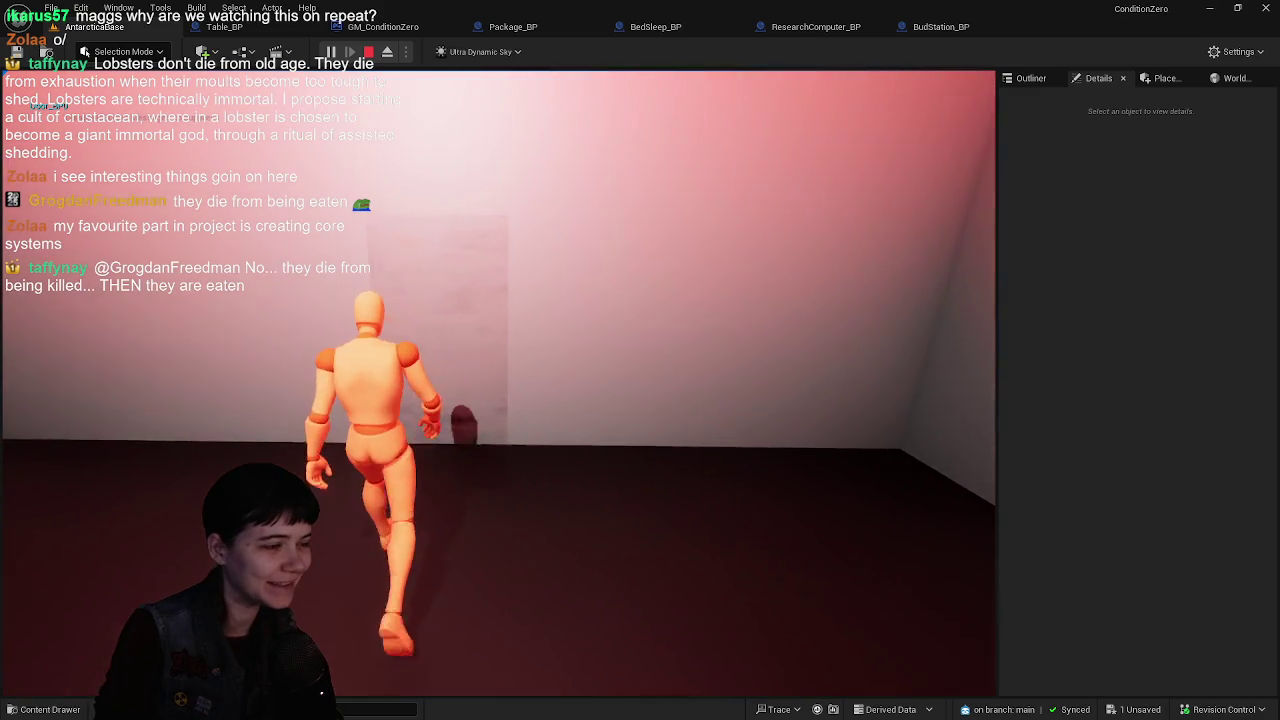
key("w")
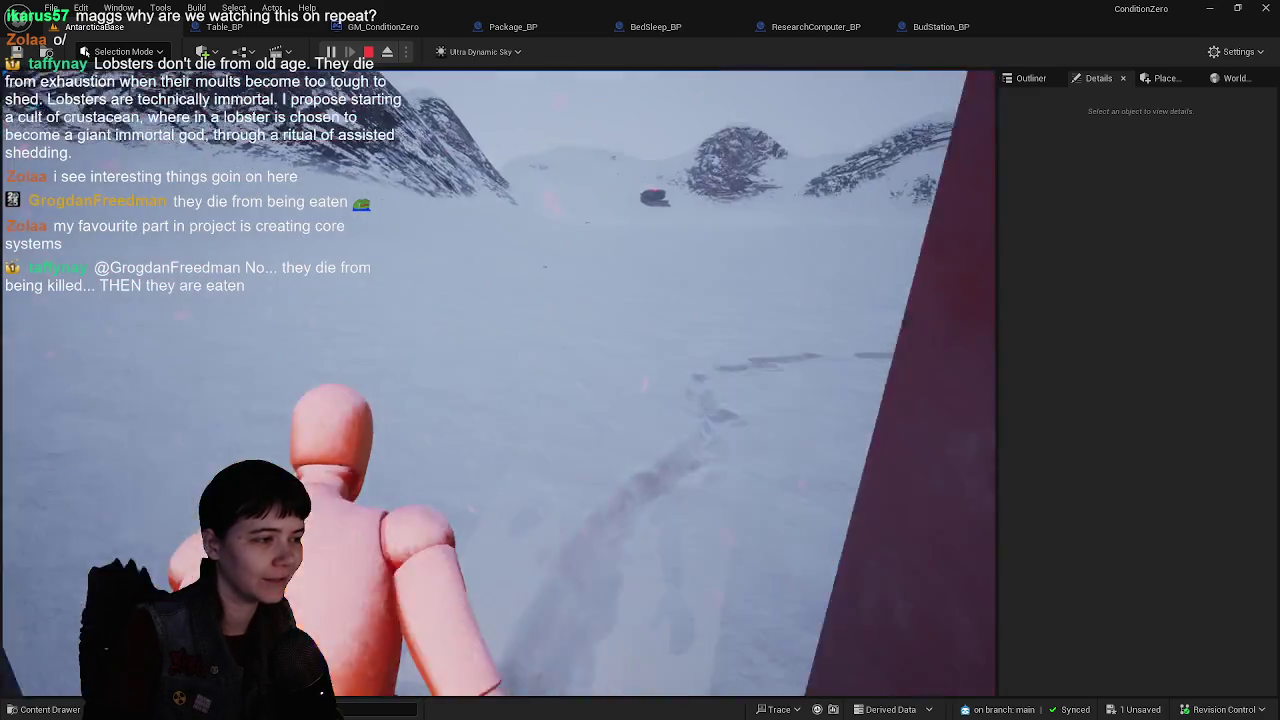
key("w")
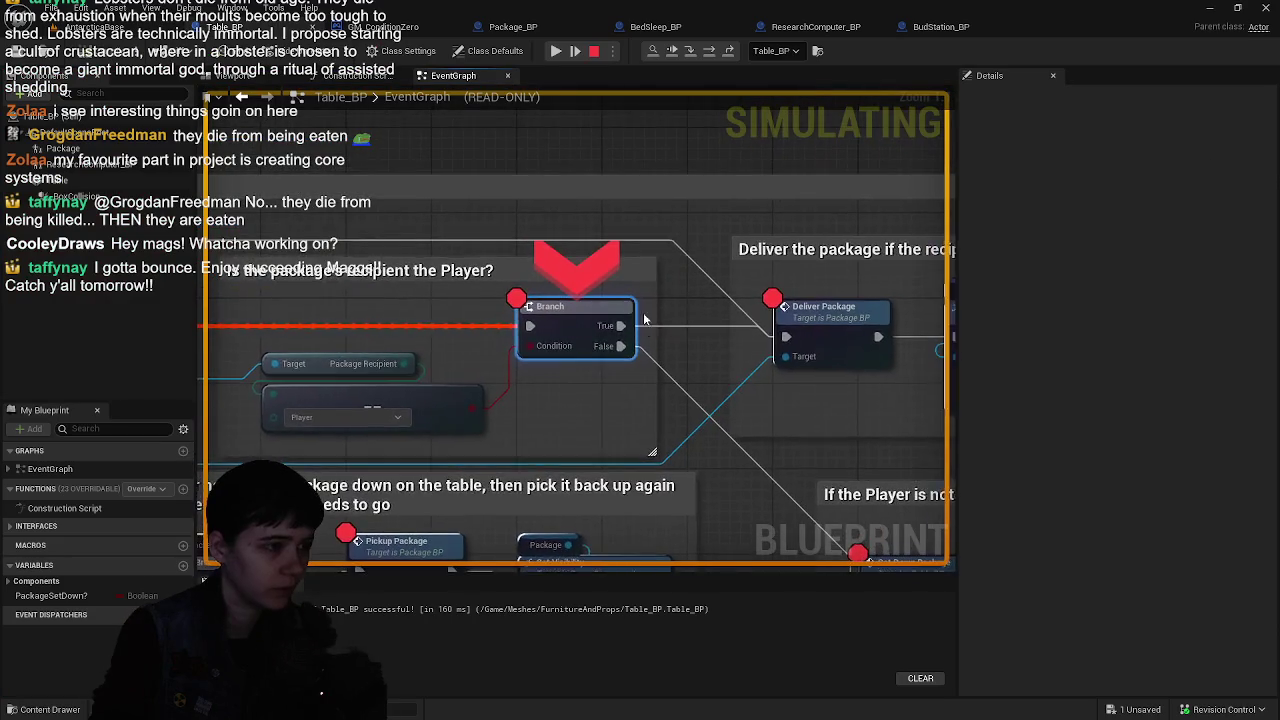
- Resume past the Table_BP recipient-check breakpoint to return to the game
left_click(555, 51)
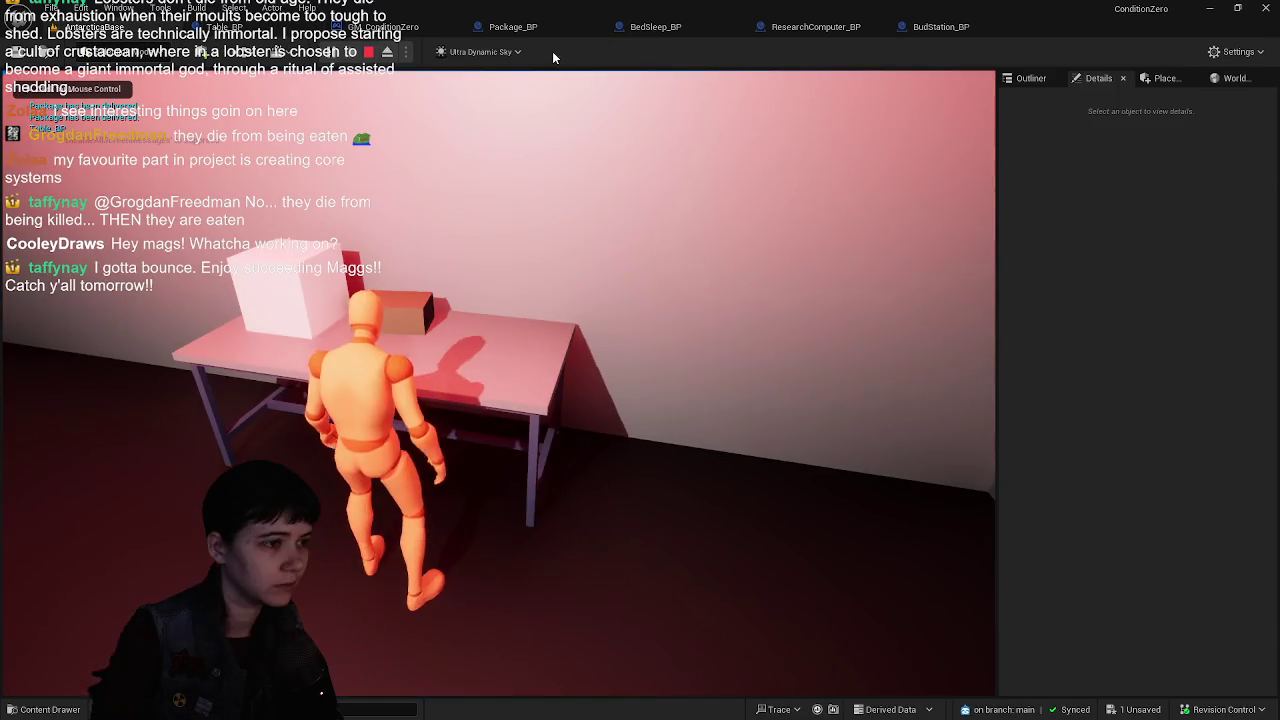
- Use the bed to advance to day 3, then leave the room through the doorway
key("w")
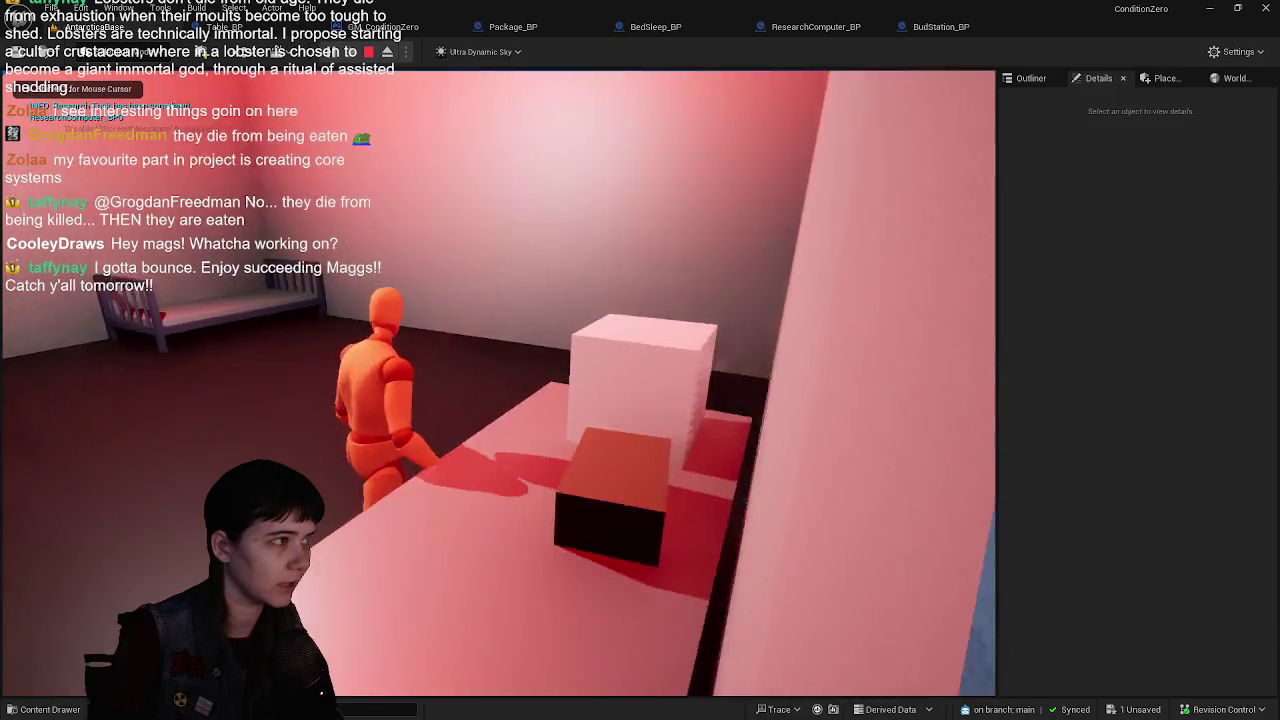
key("e")
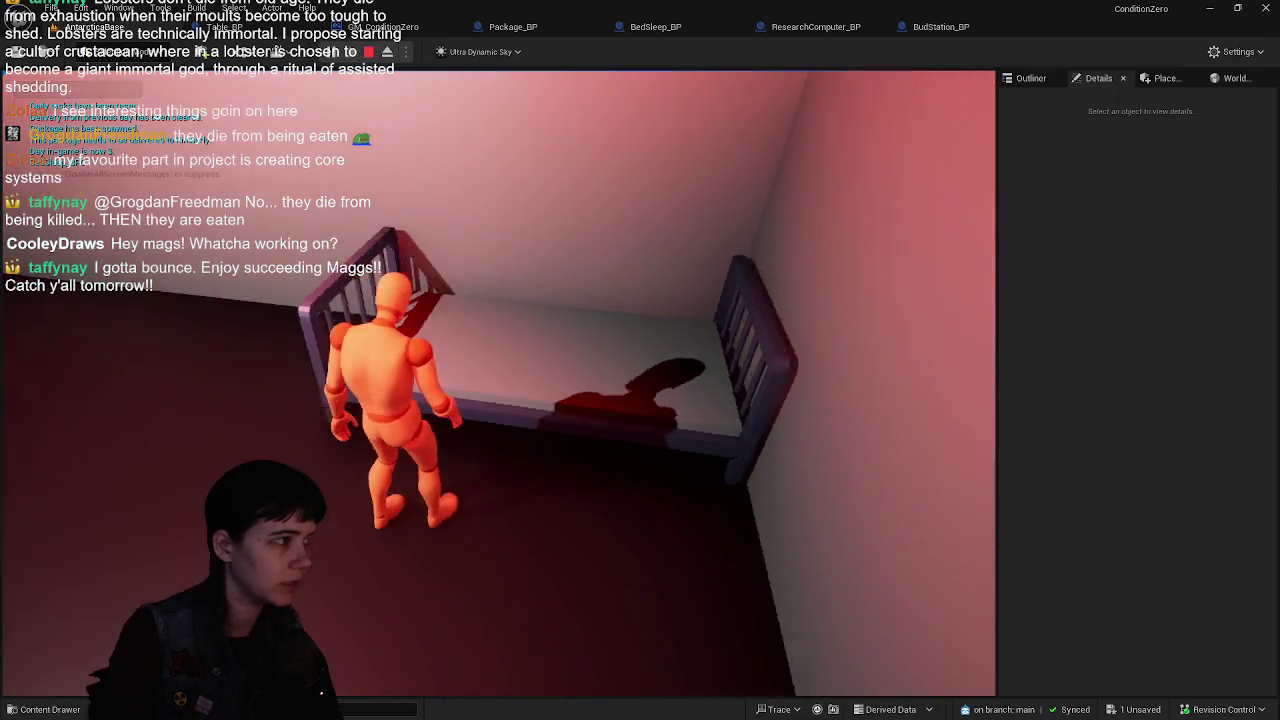
key("w")
key("w")
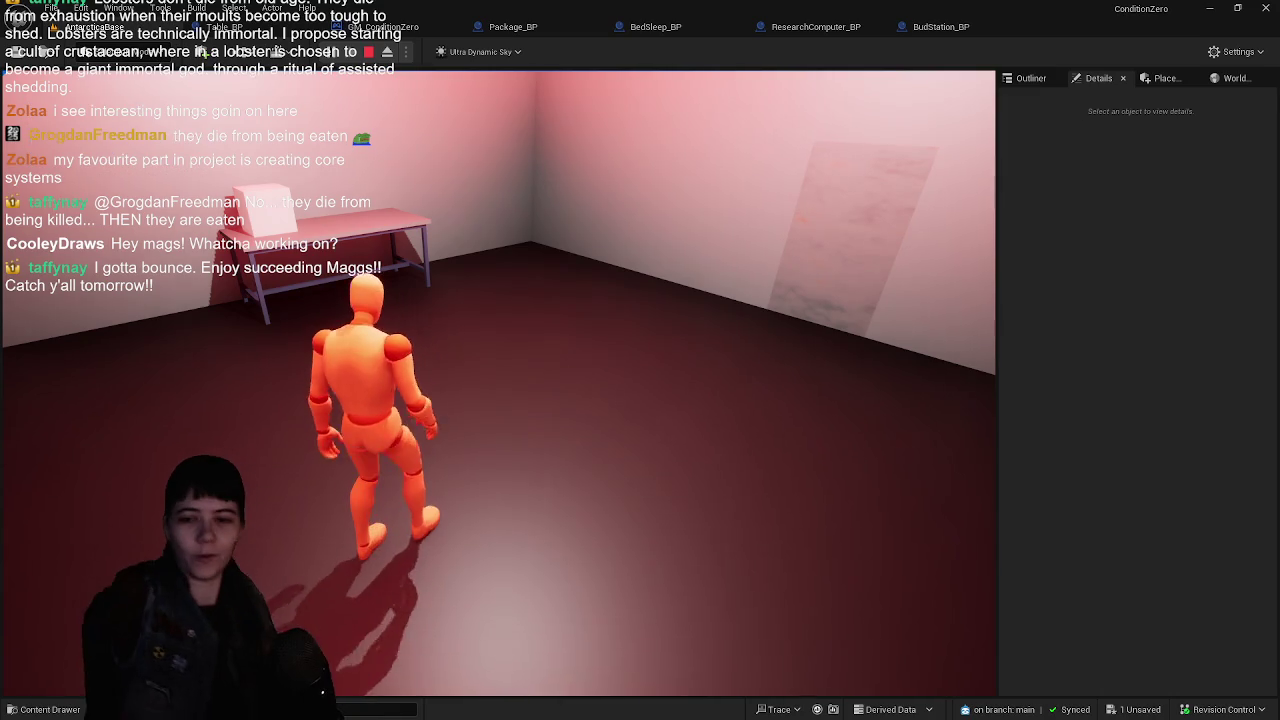
key("w")
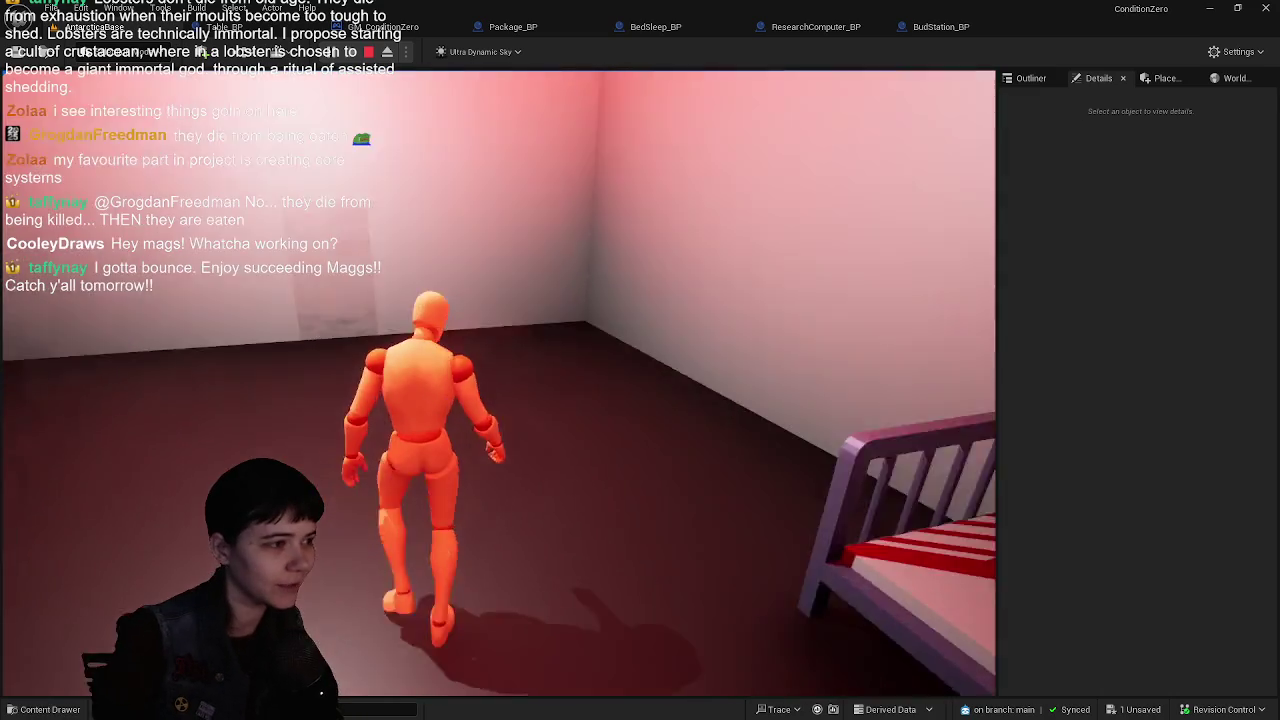
key("w")
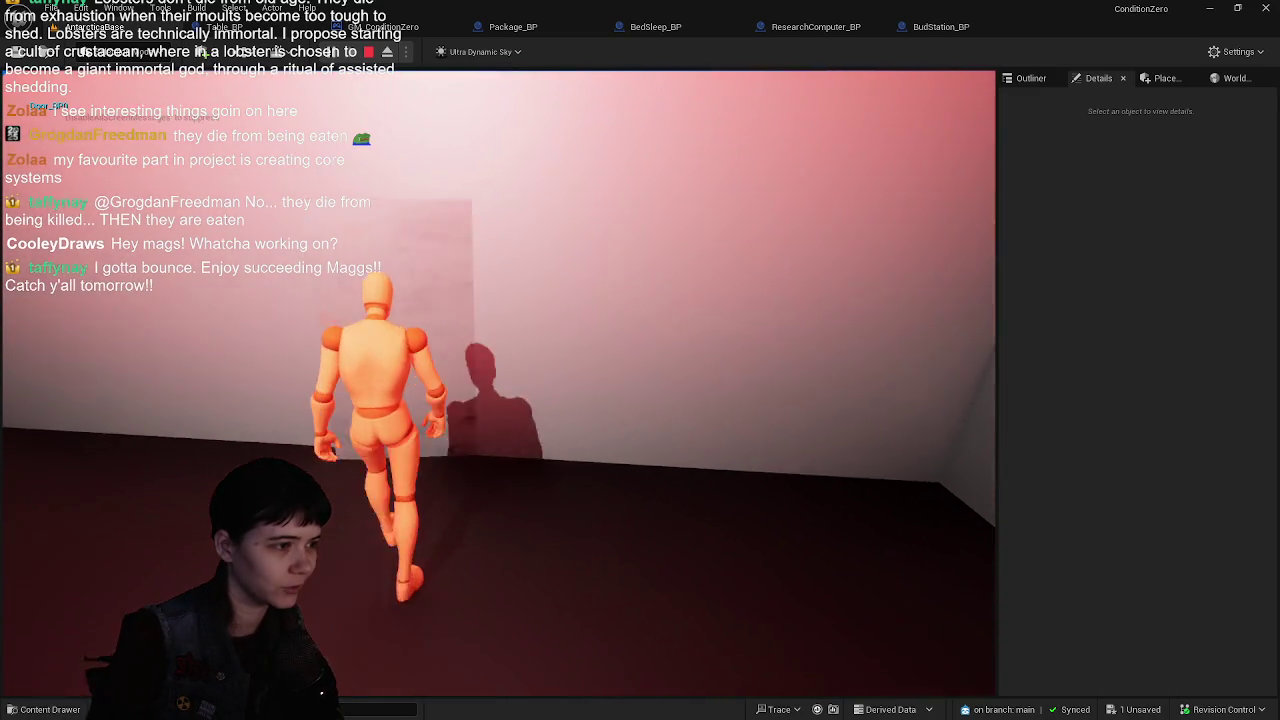
- Run up the snowy valley to the far red-lit building
key("w")
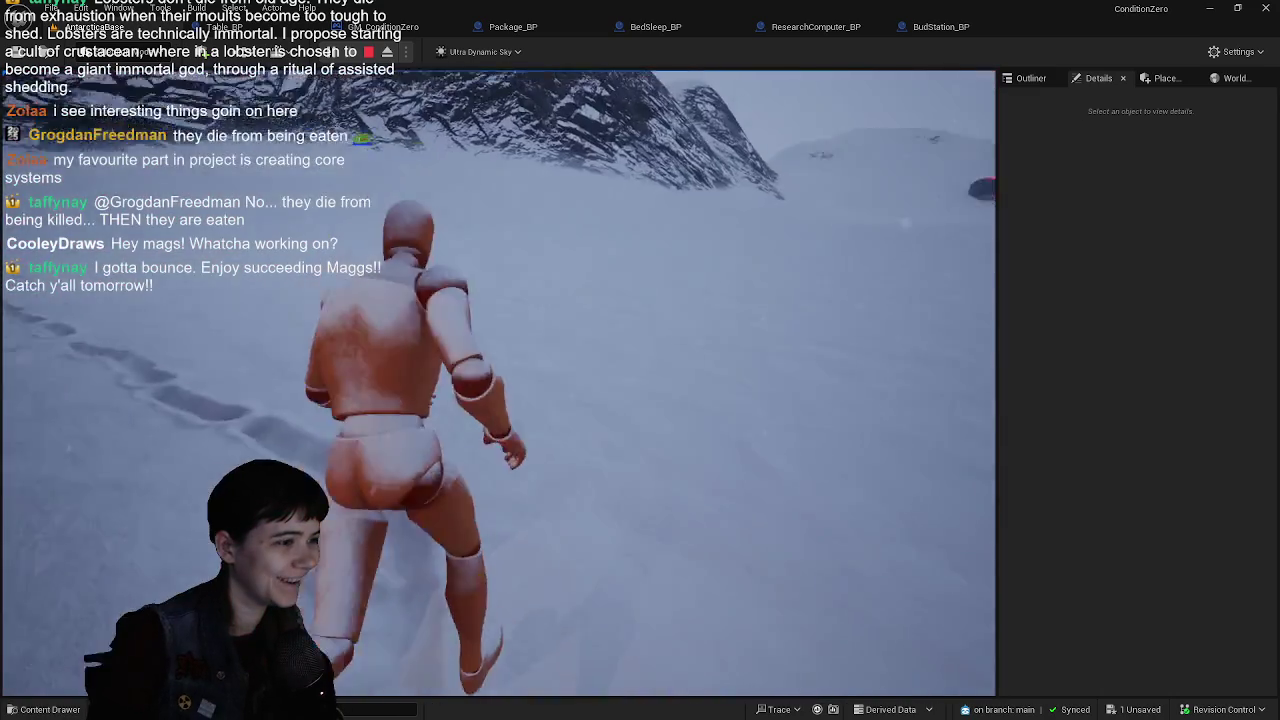
key("w")
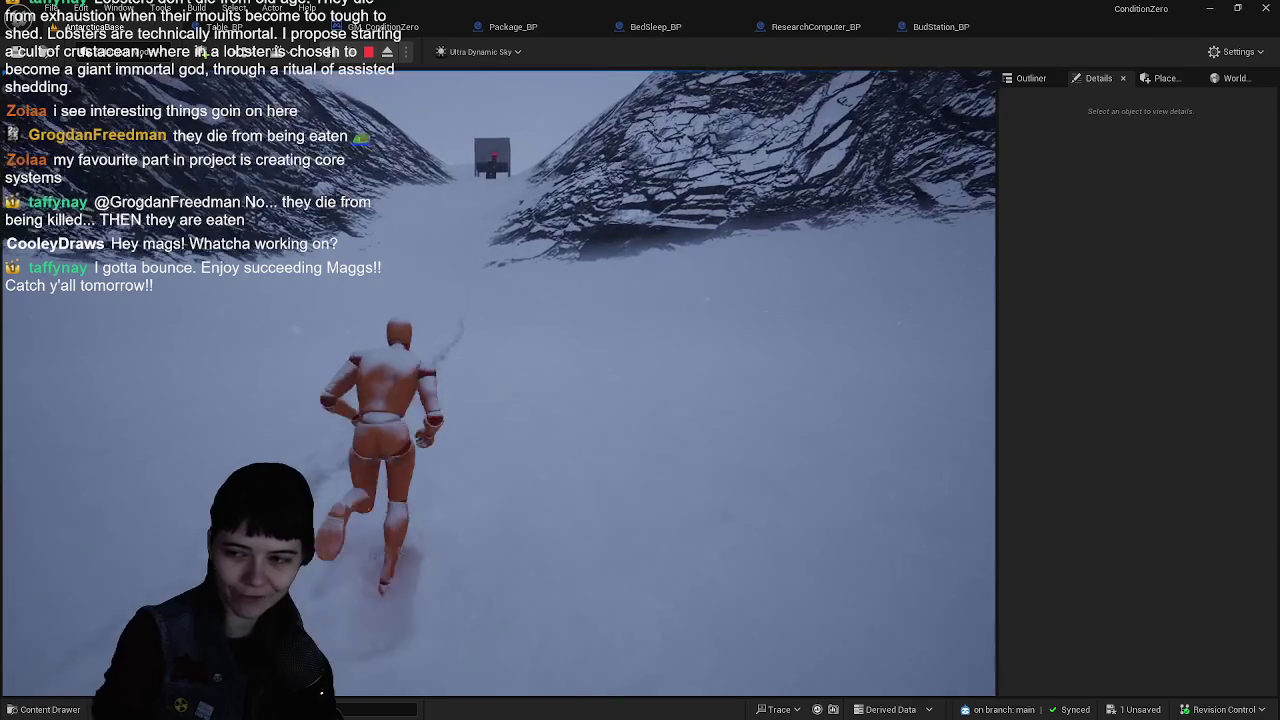
key("w")
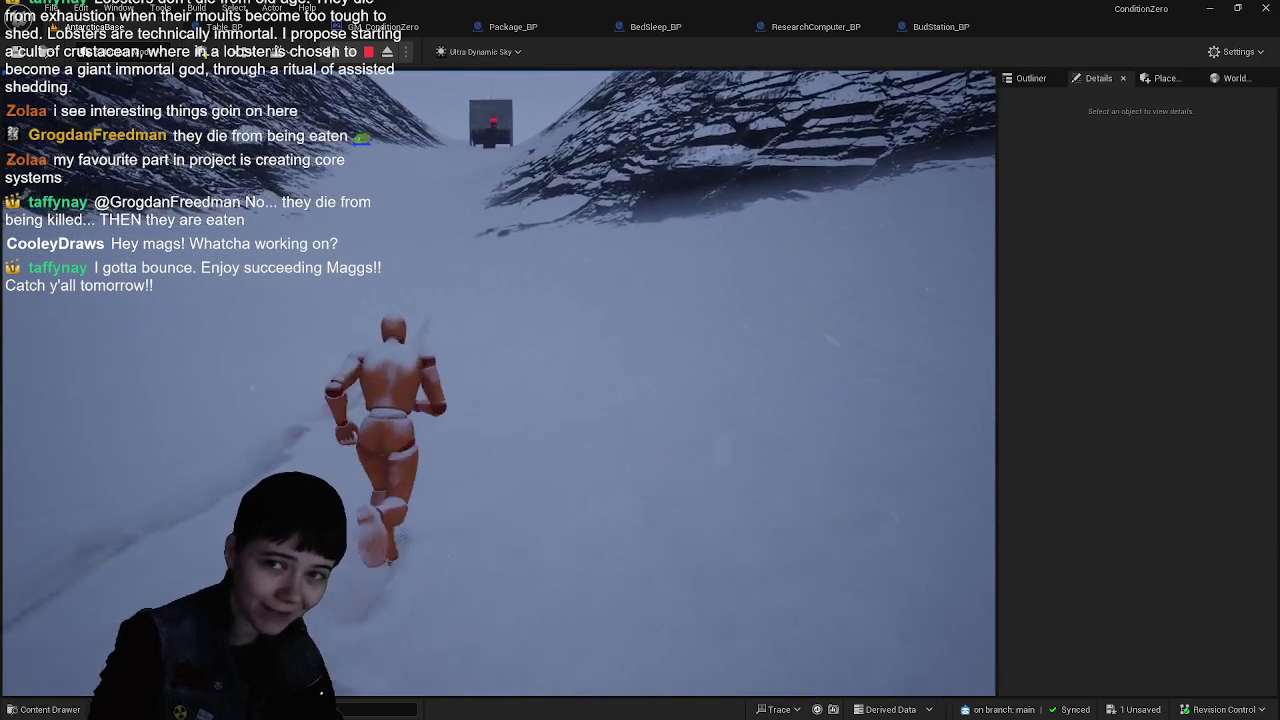
key("w")
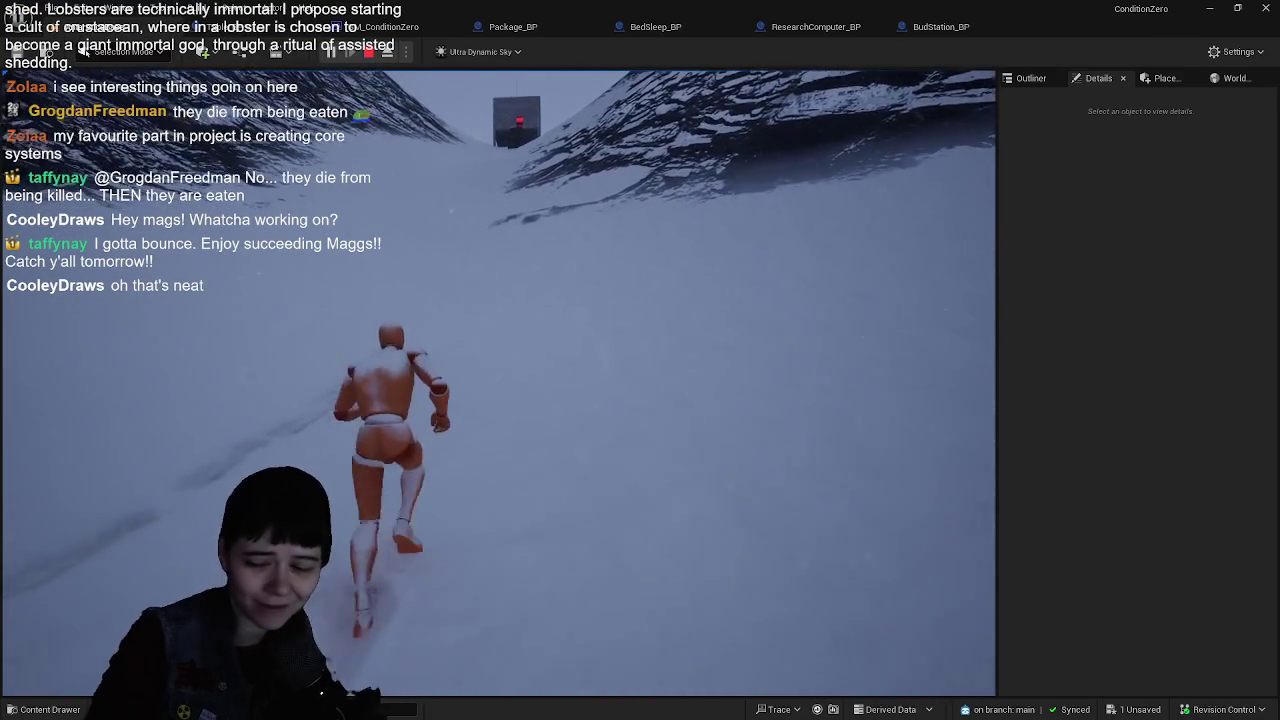
key("w")
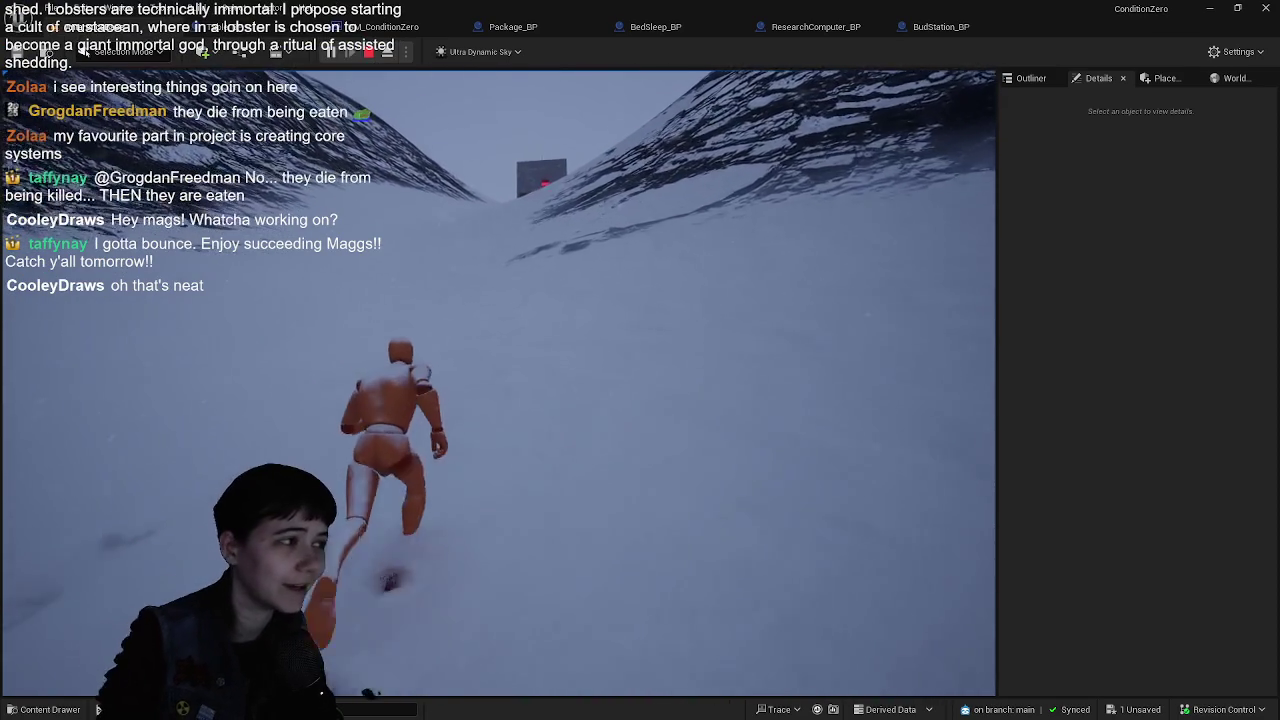
key("w")
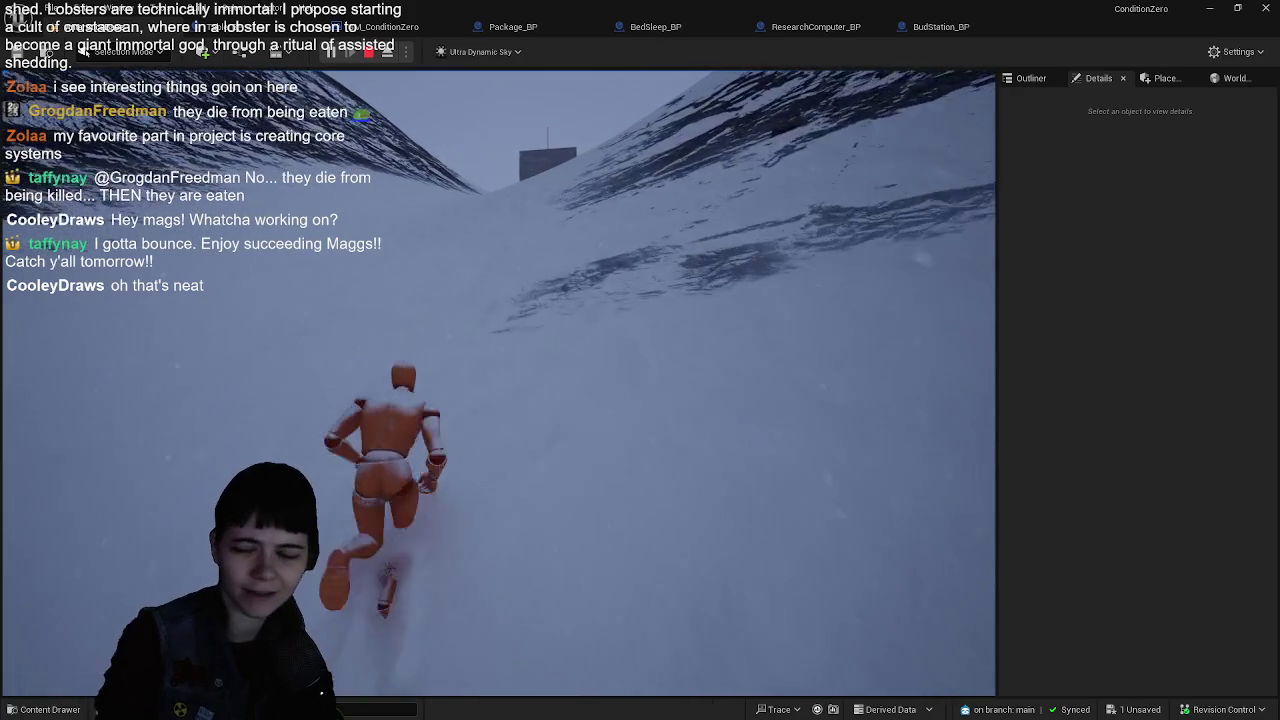
key("w")
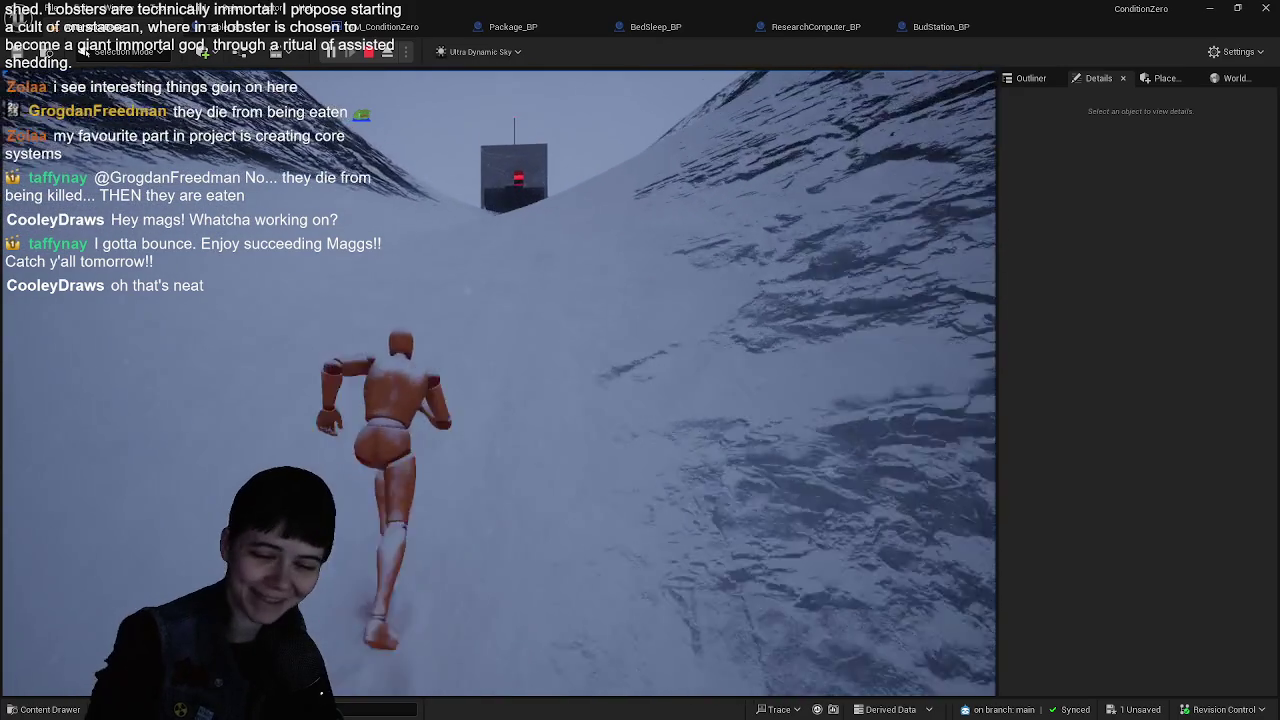
key("w")
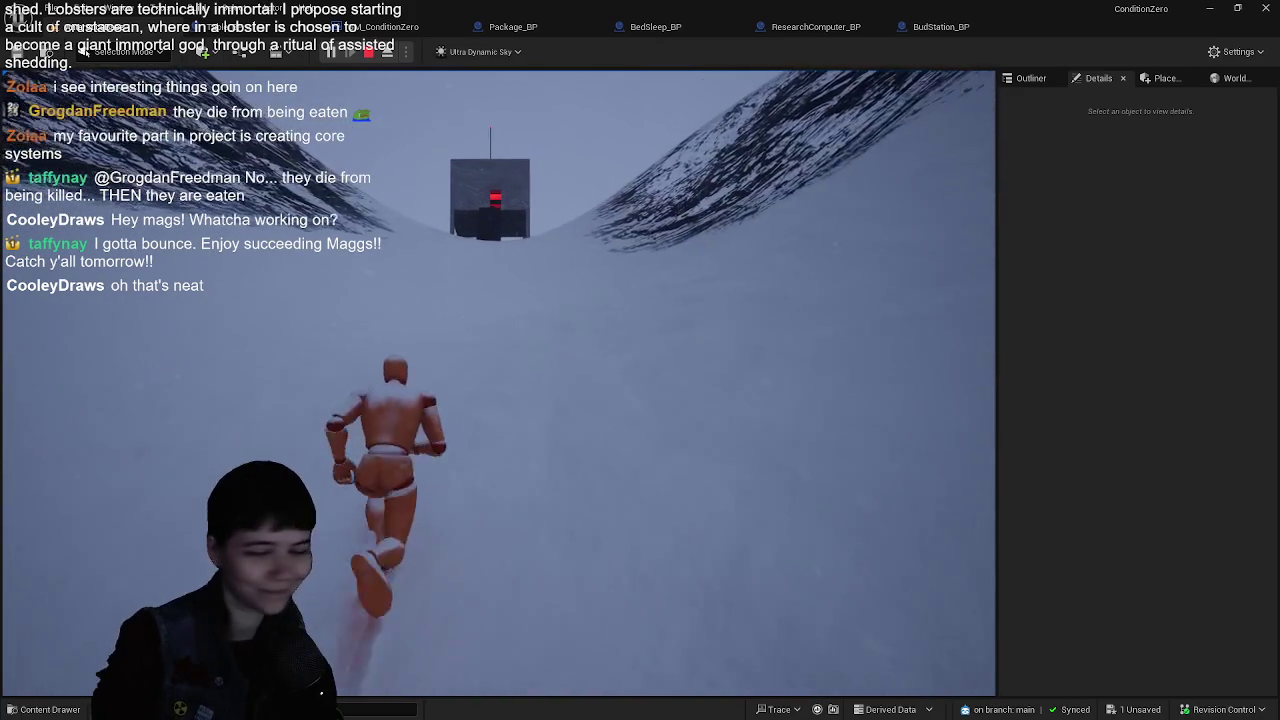
key("w")
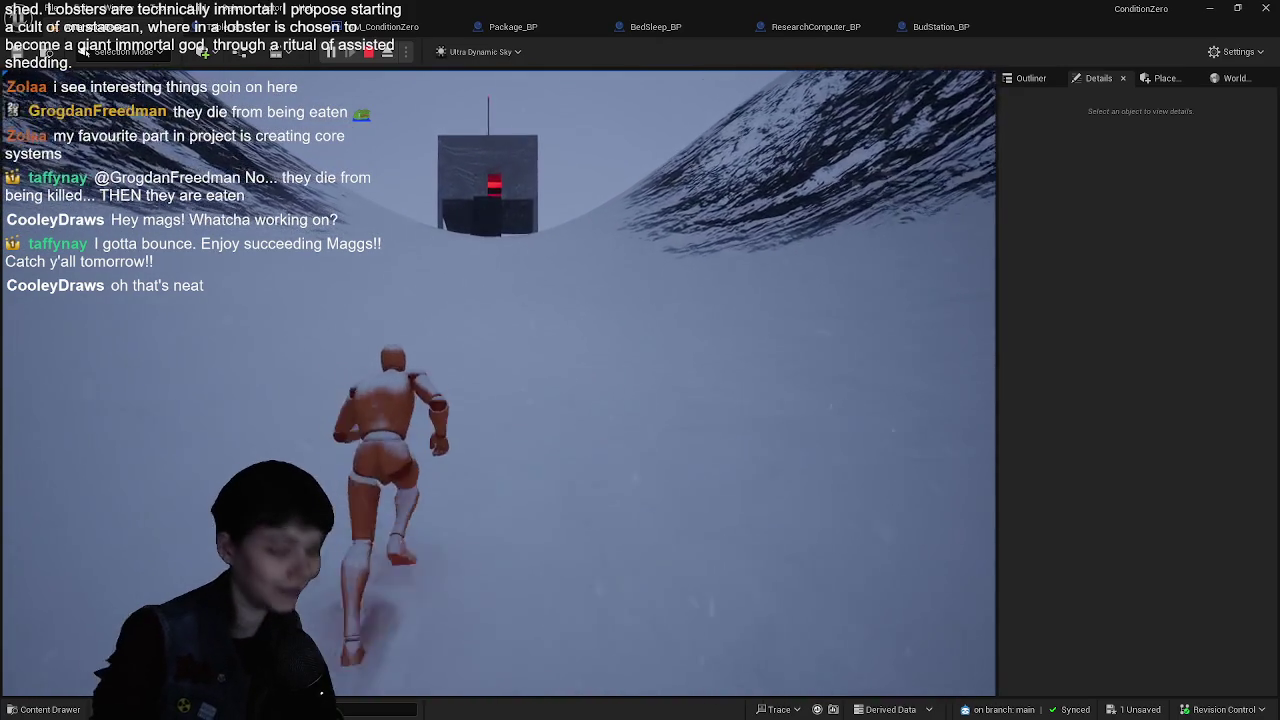
key("w")
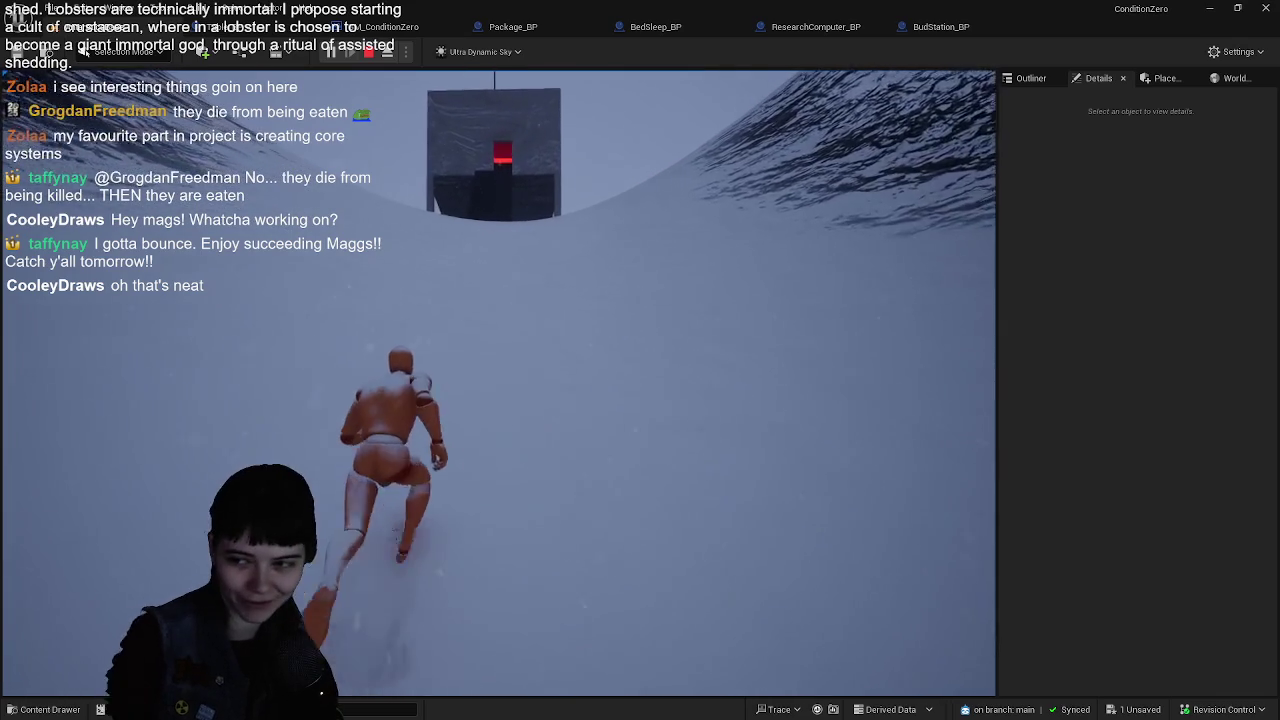
key("w")
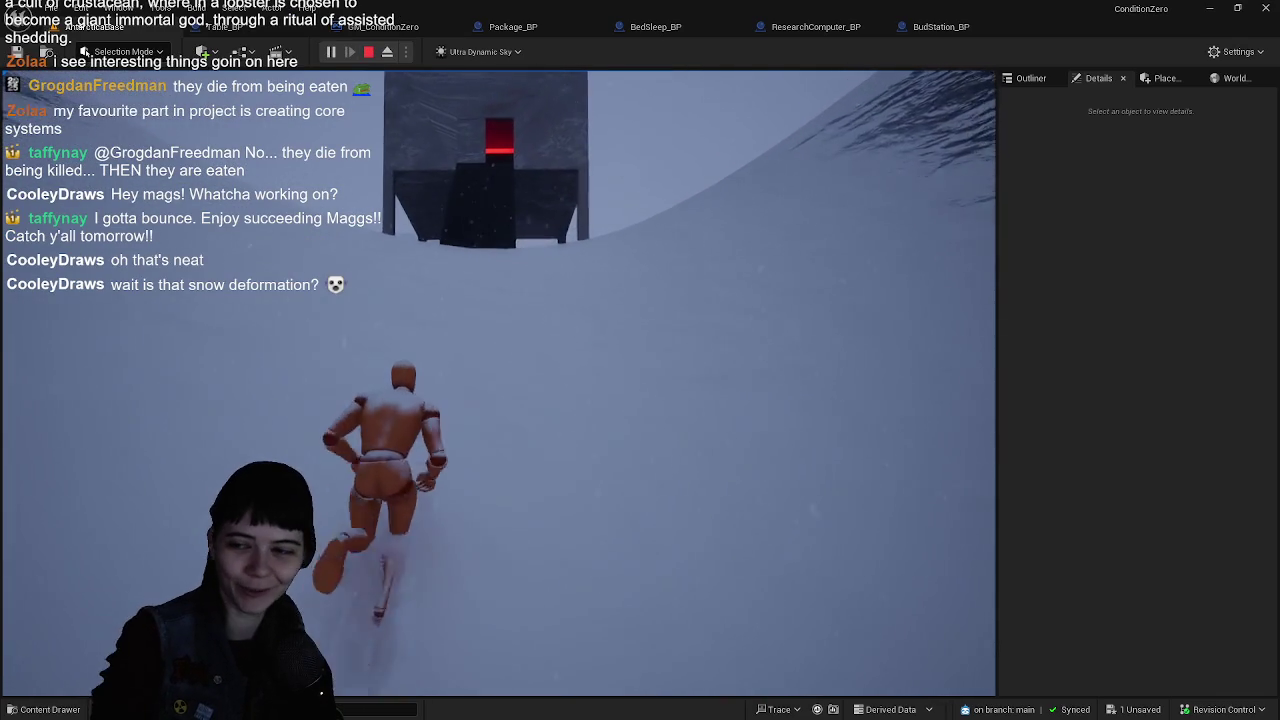
key("w")
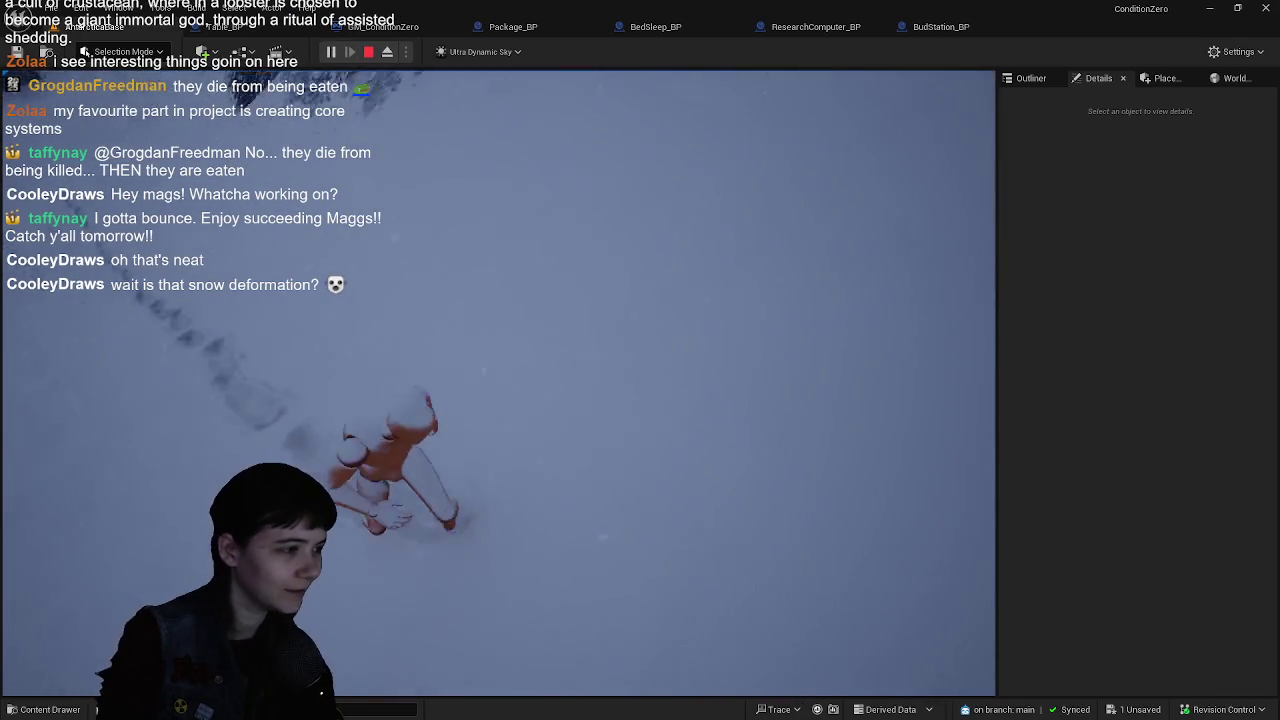
key("w")
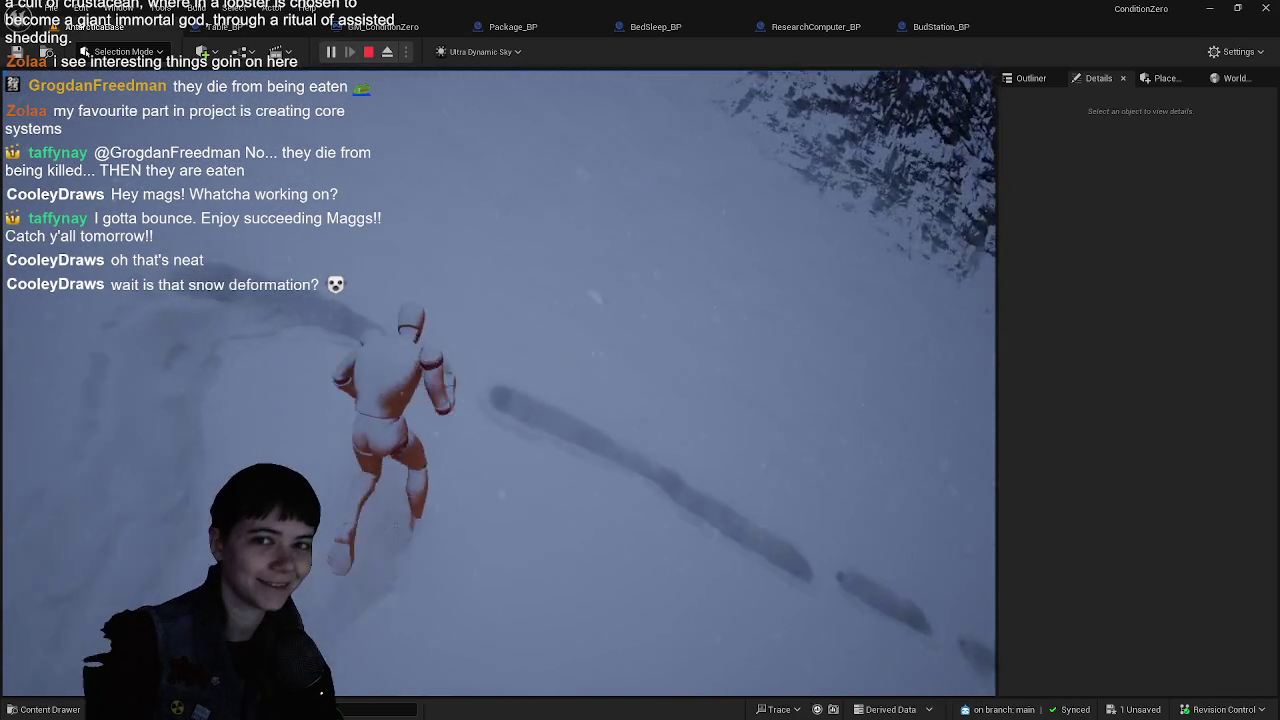
- Climb into the red-lit room, pick up the box, and carry it back into the snow
key("w")
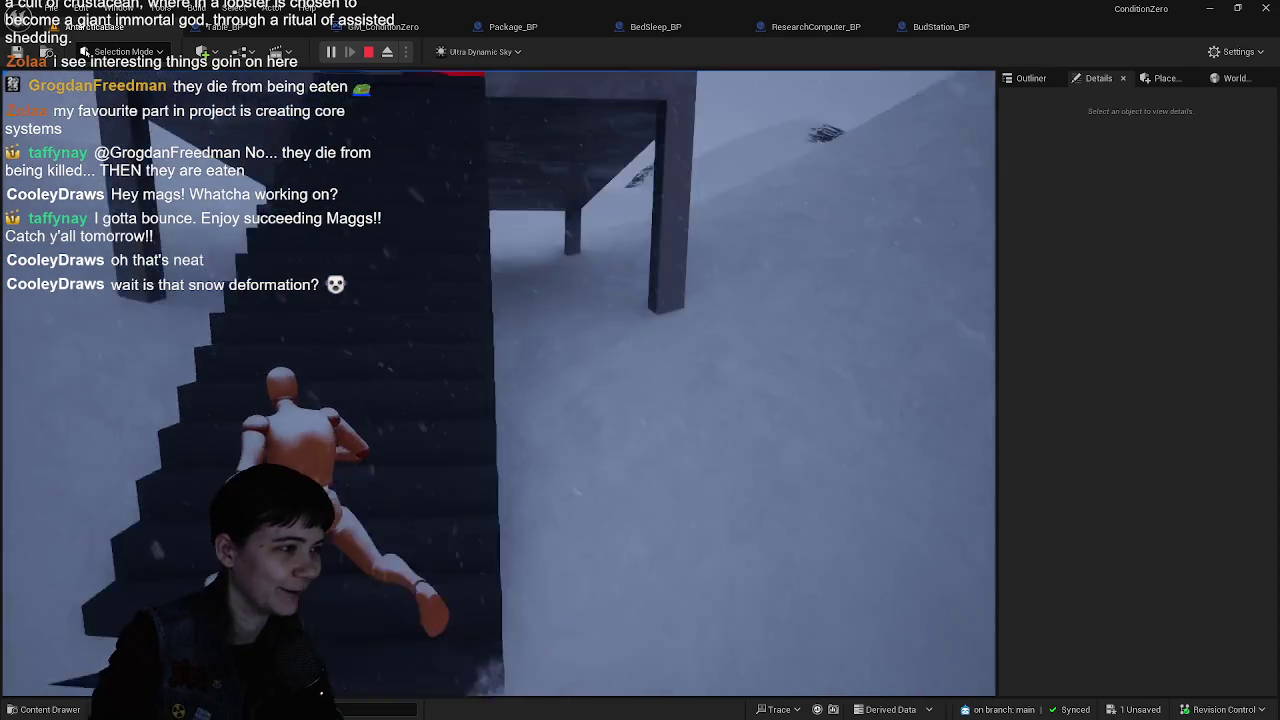
key("w")
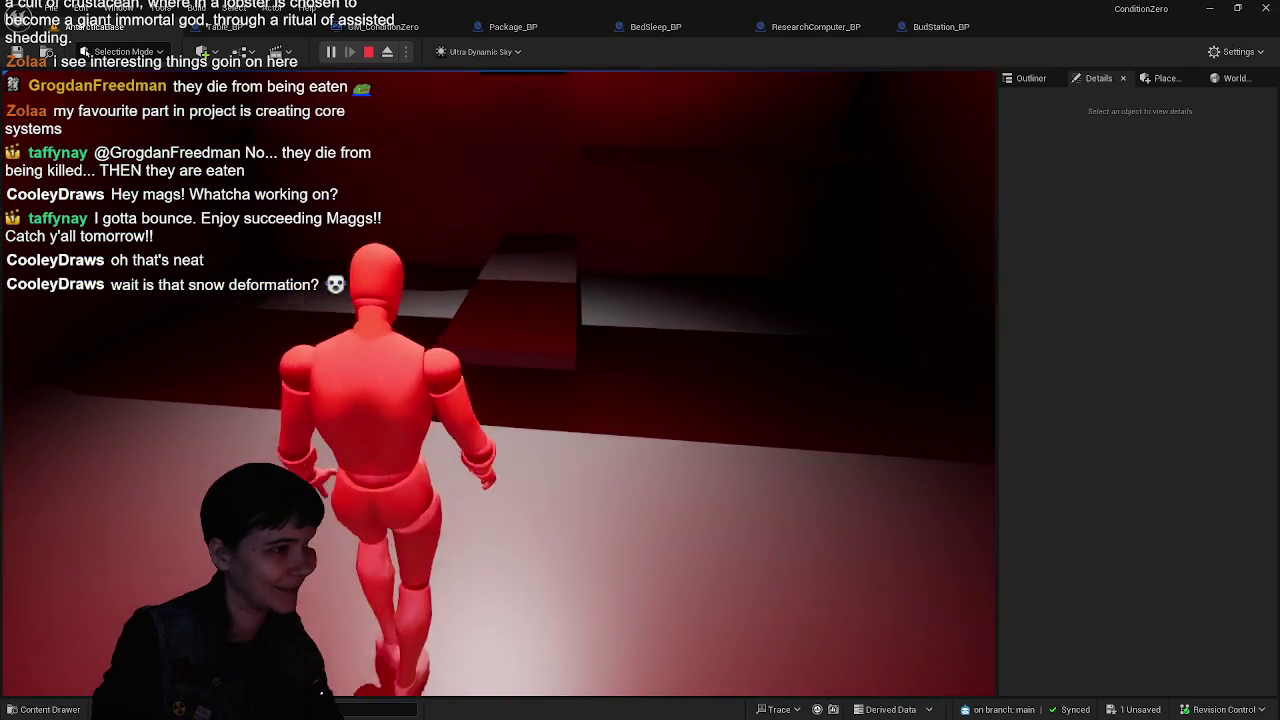
key("w")
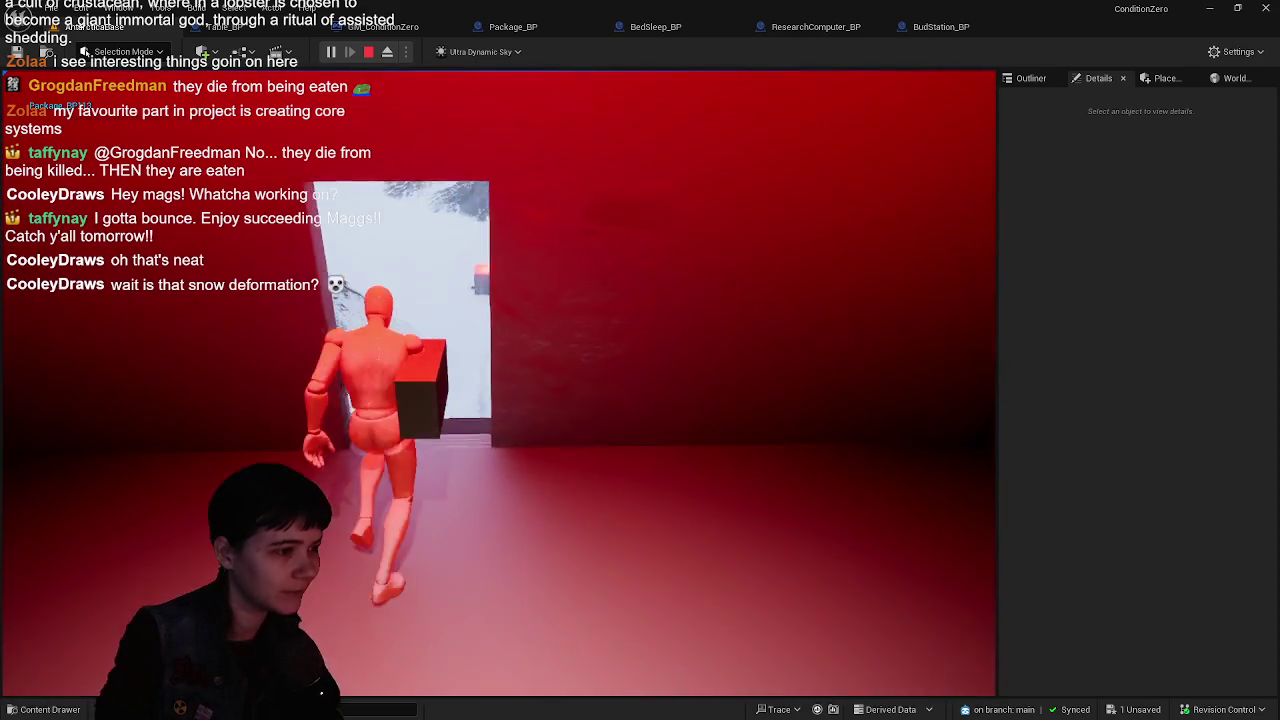
key("w")
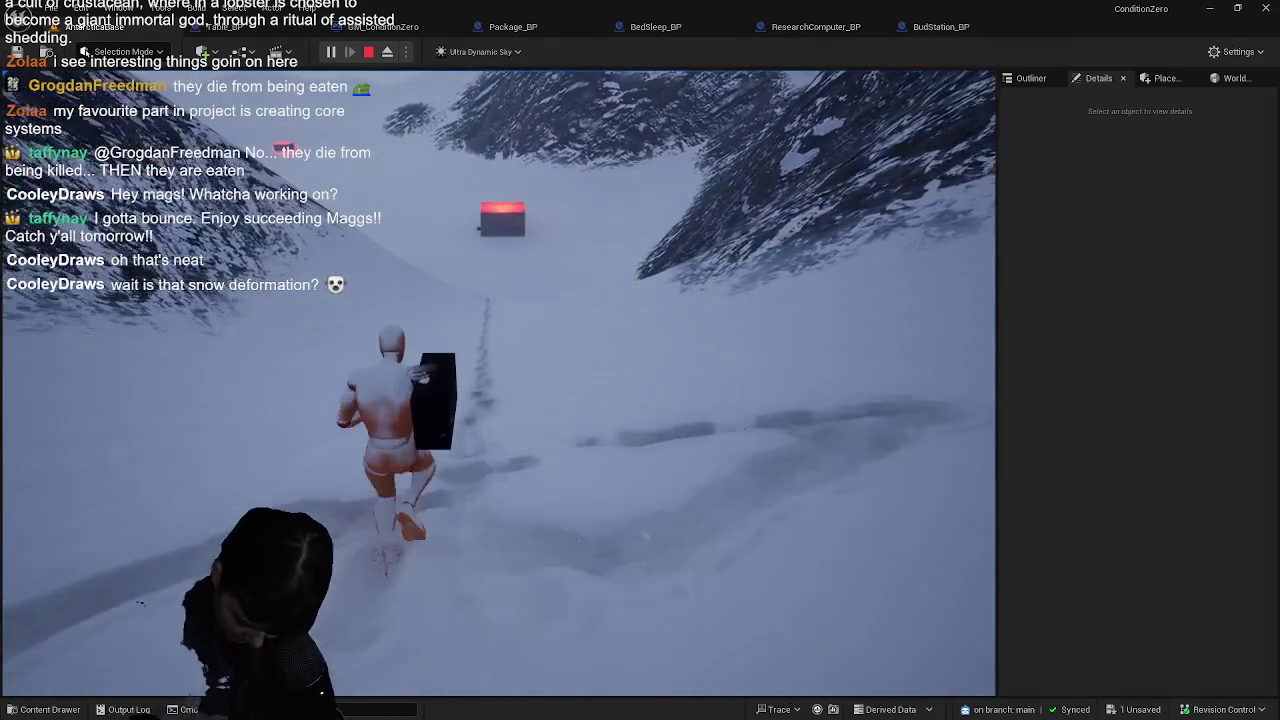
- Carry the package past the red-lit box, jumping once, up to the dark building
key("w")
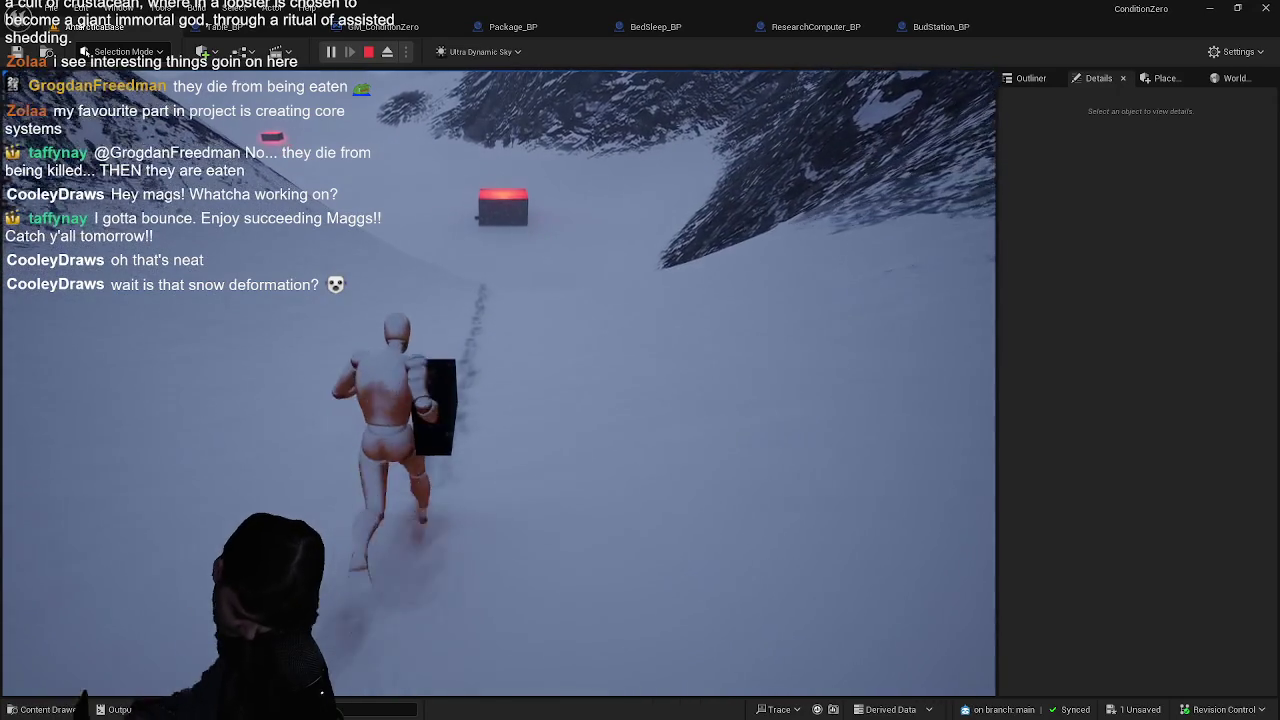
key("w")
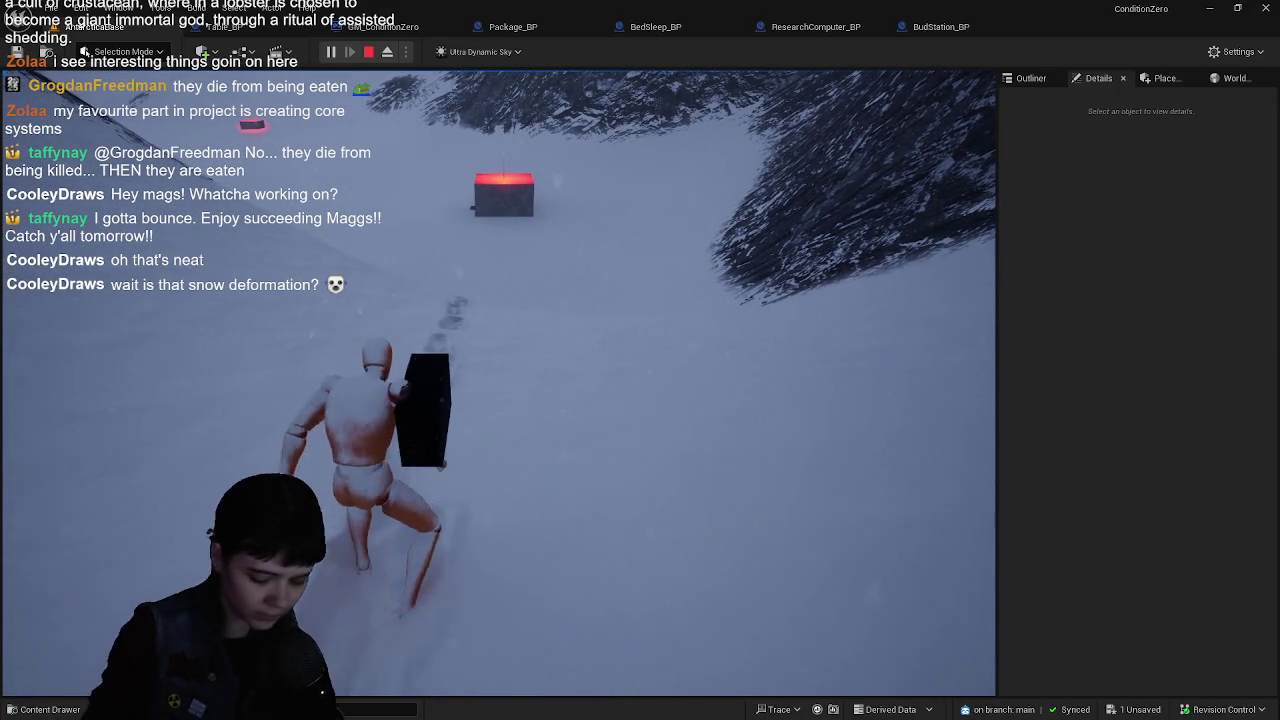
key("w")
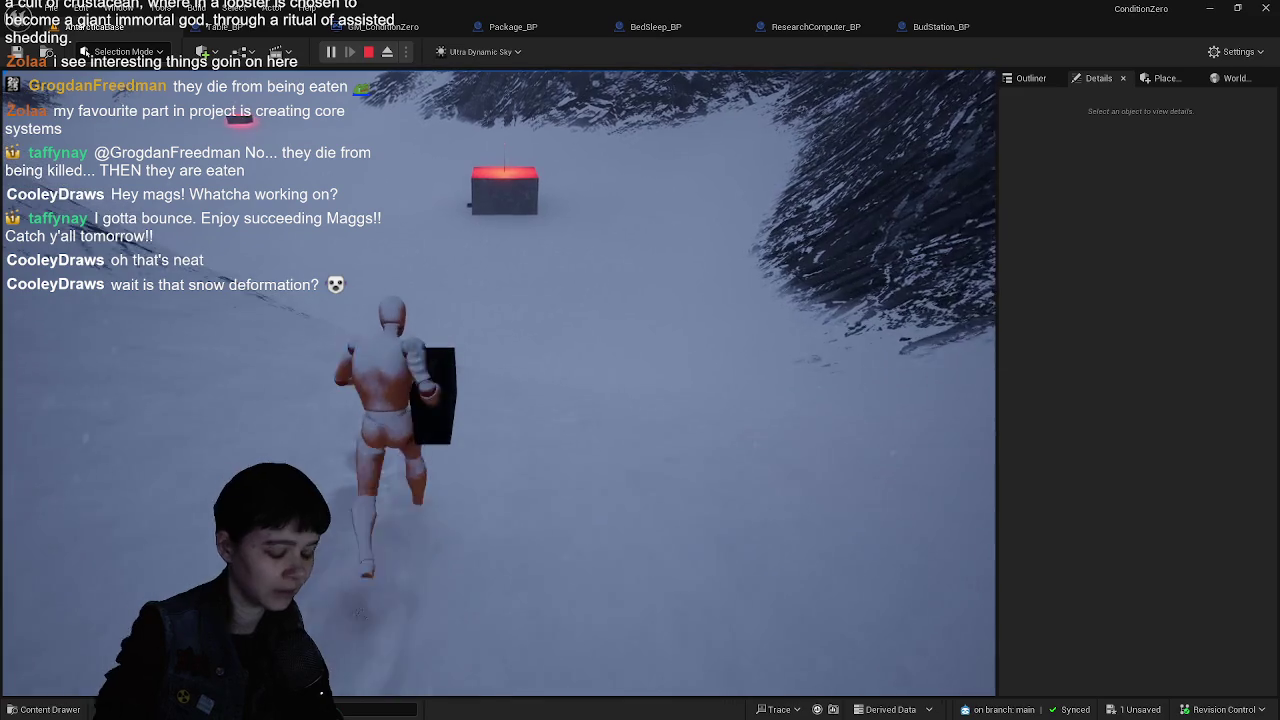
key("w")
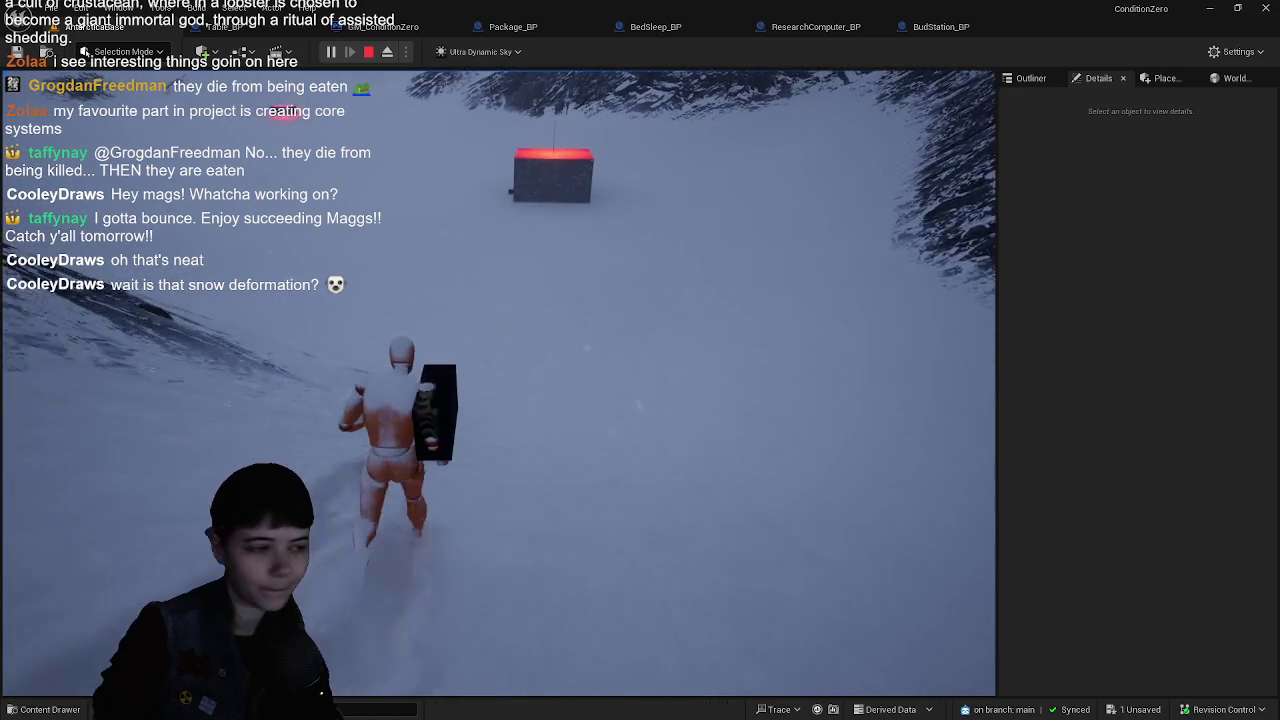
key("w")
key("space")
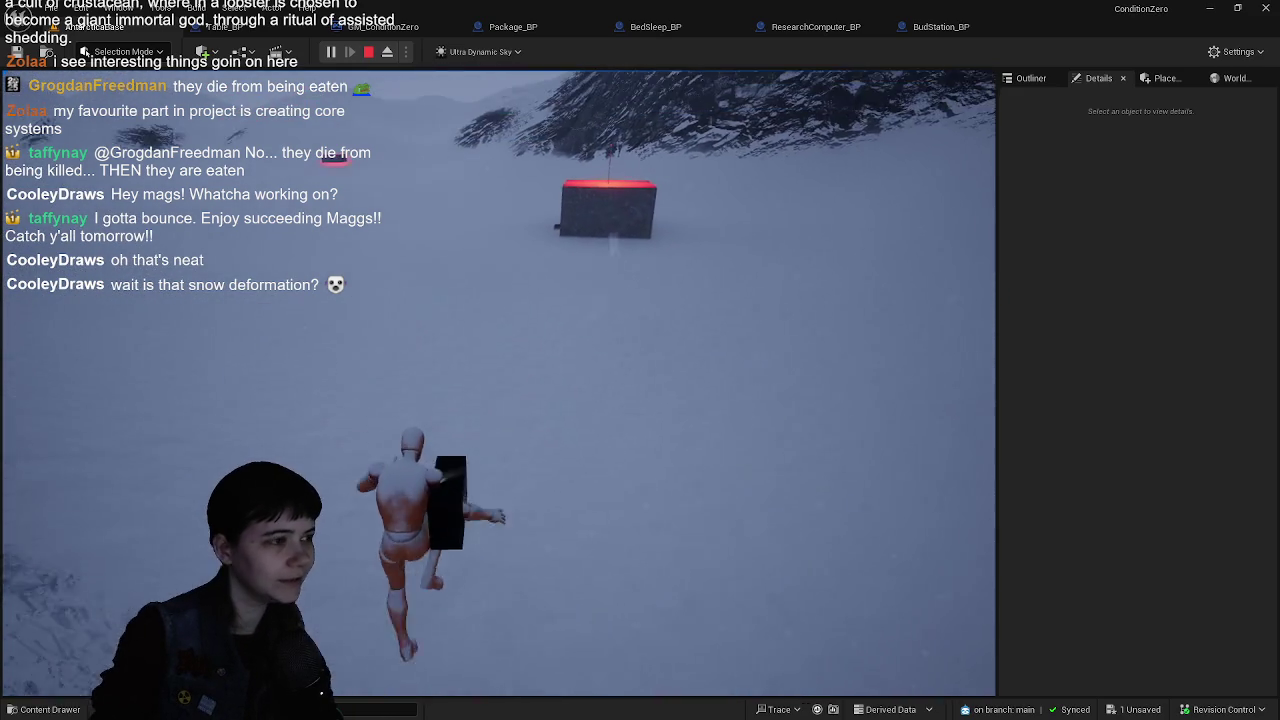
key("w")
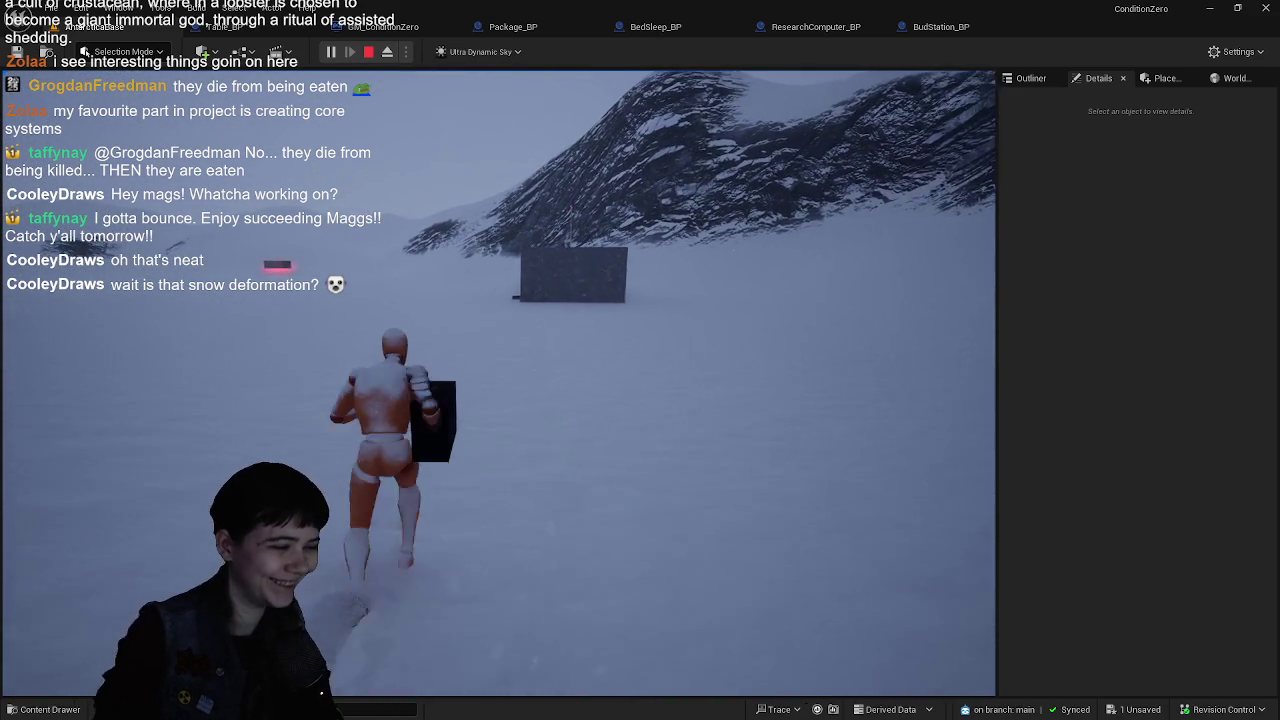
key("w")
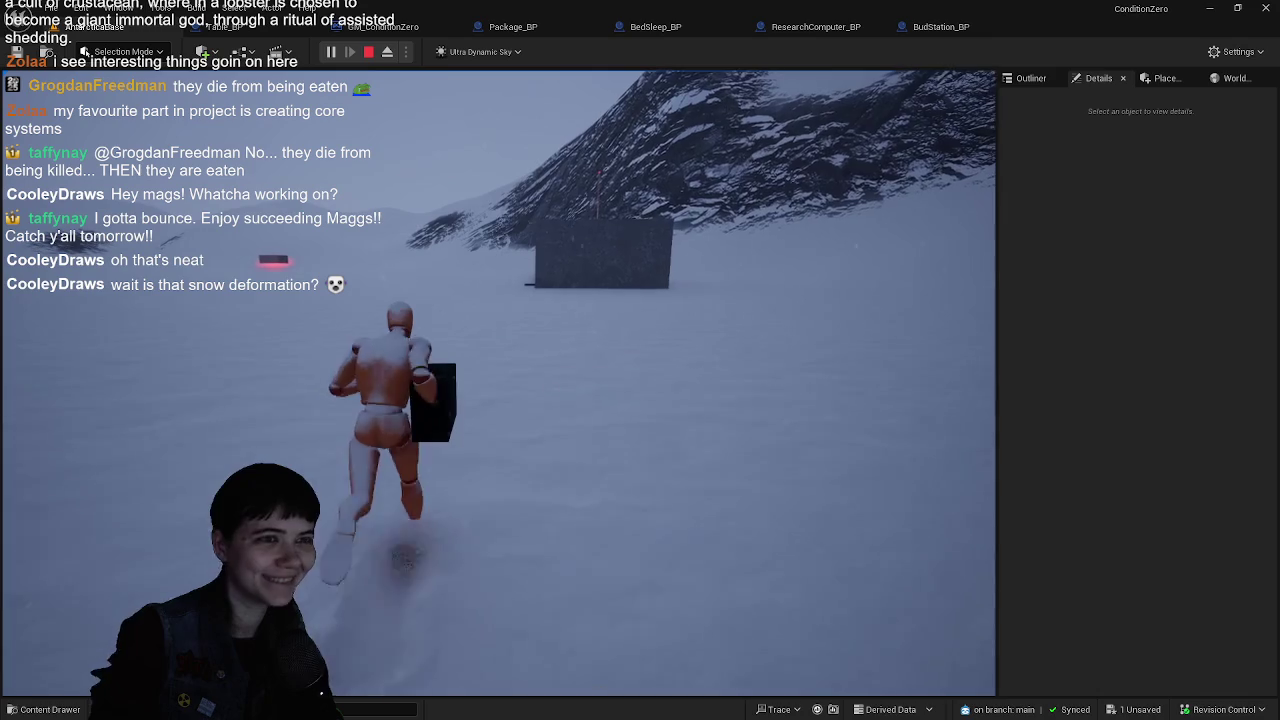
key("w")
key("w")
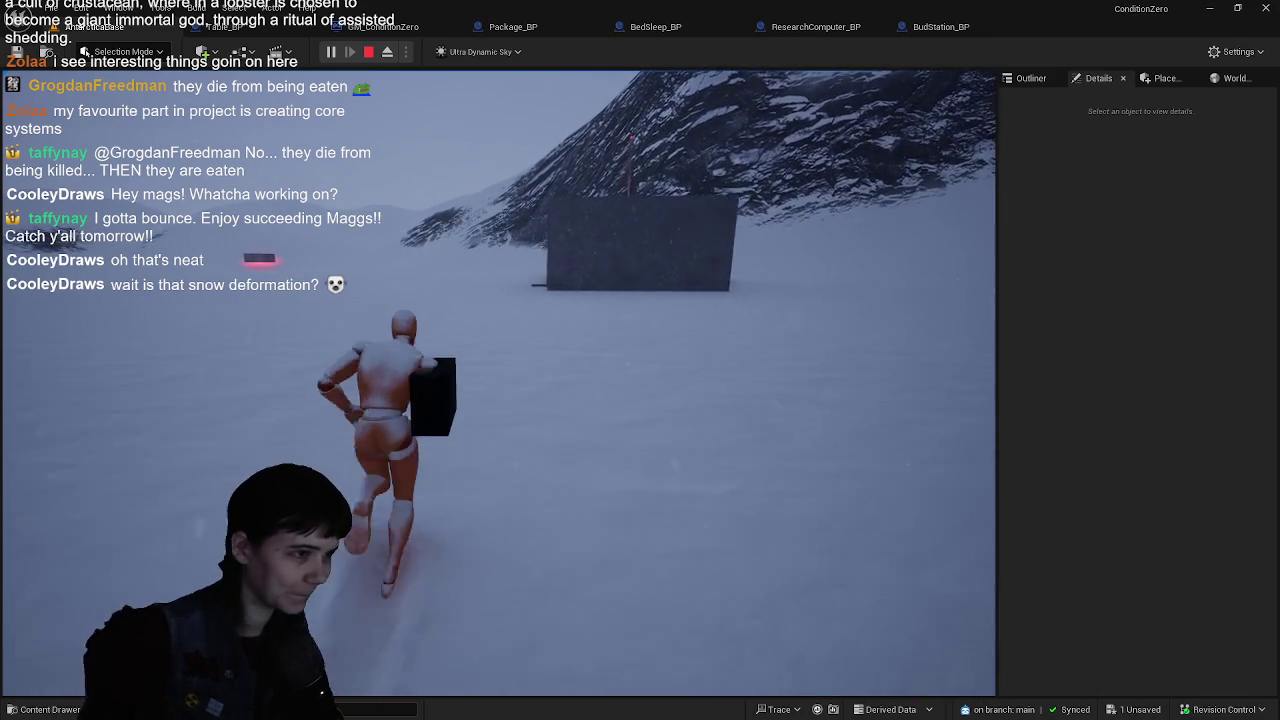
key("w")
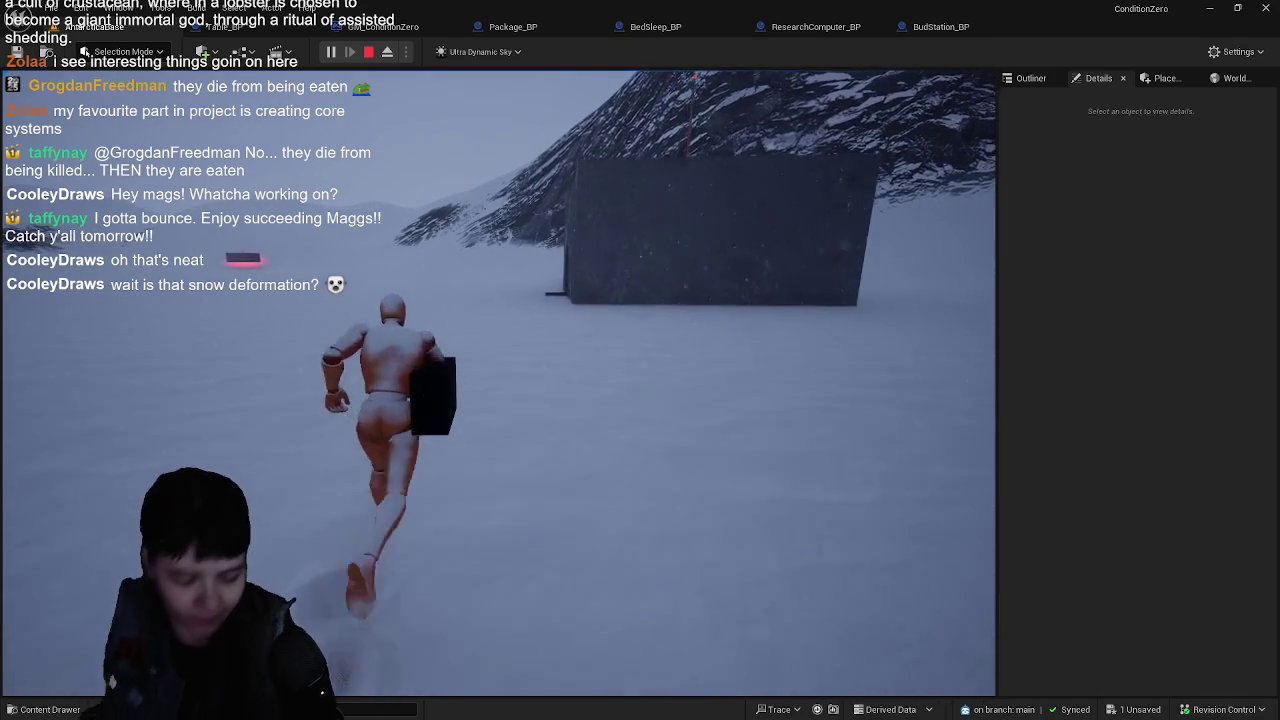
key("w")
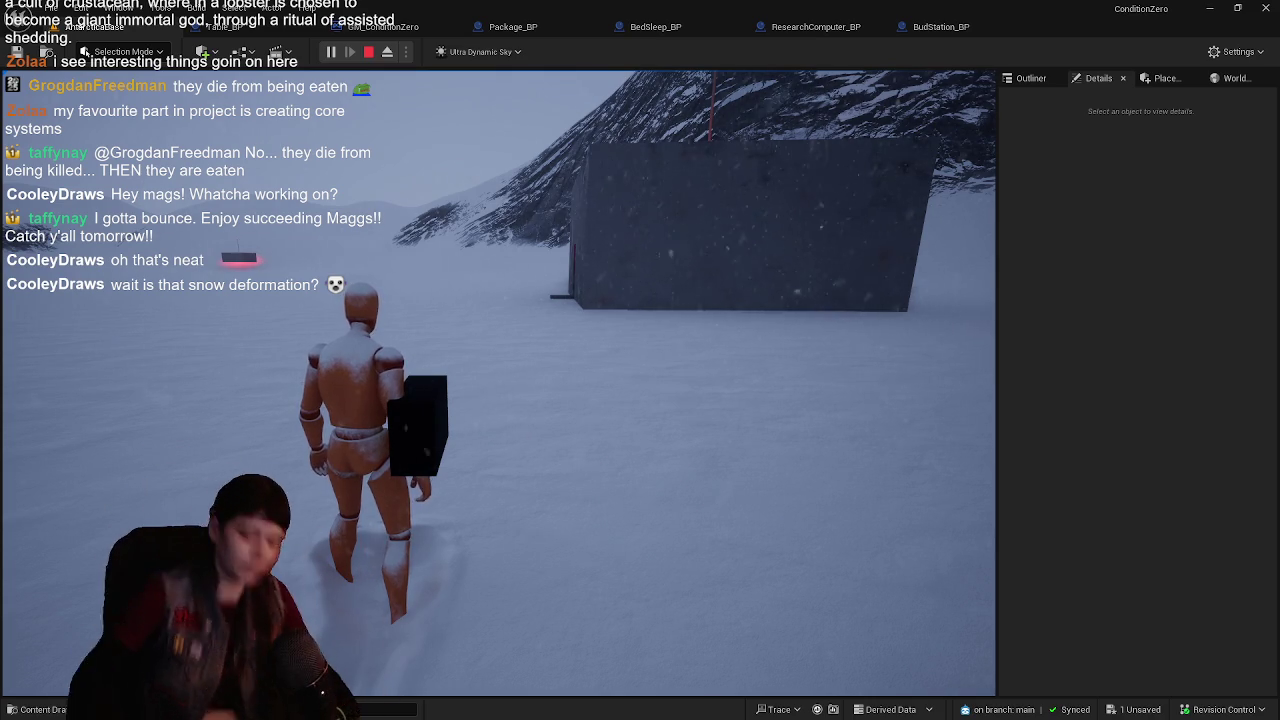
- Turn toward the mountains and run across the snowfield toward the distant houses
key("w")
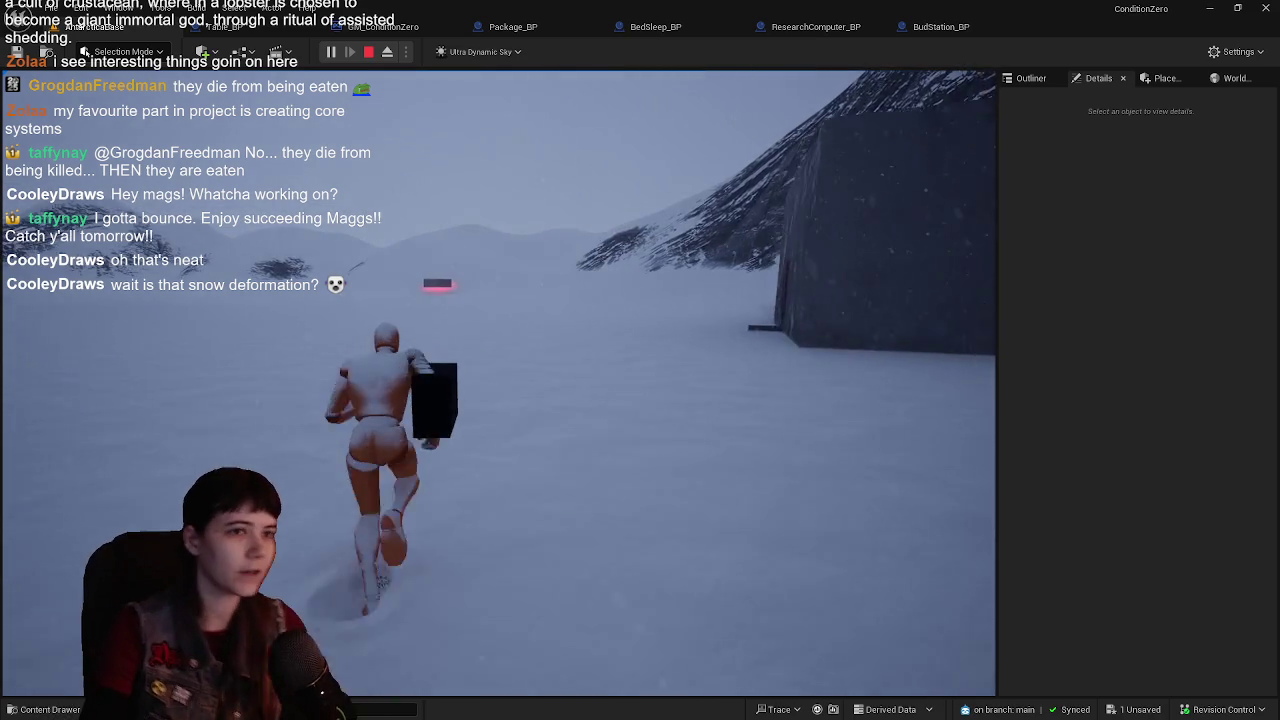
key("w")
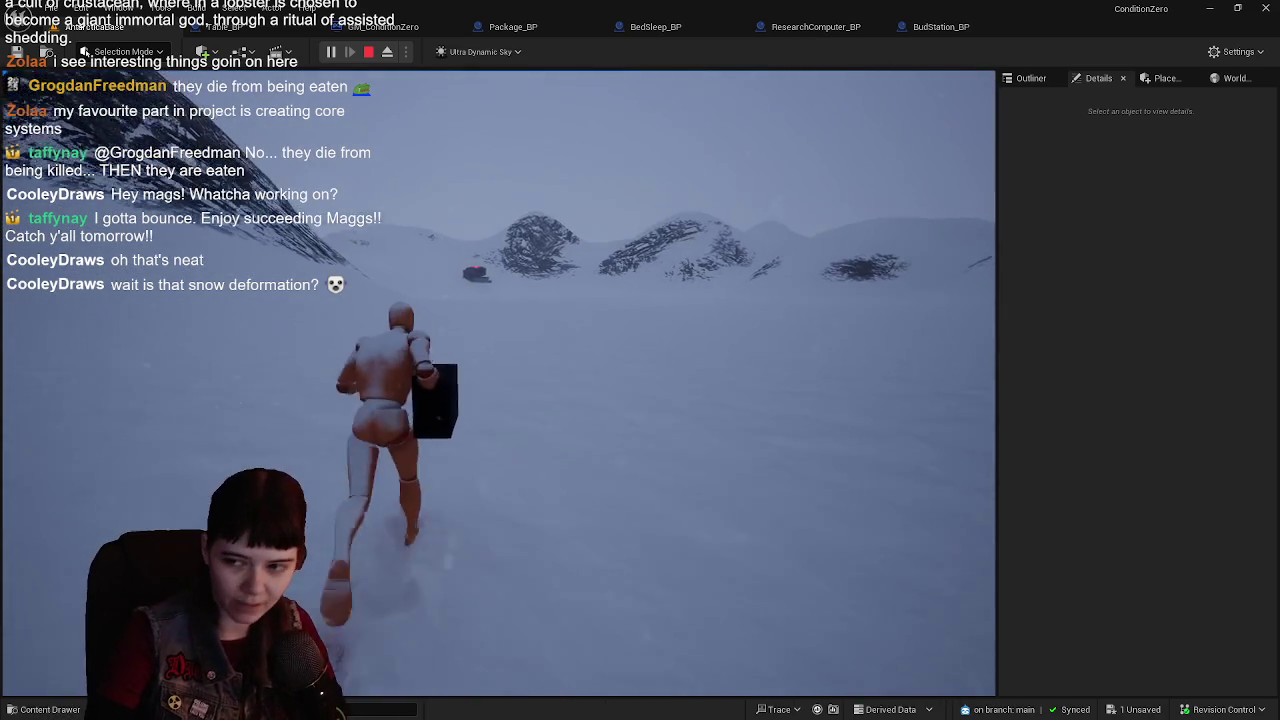
key("w")
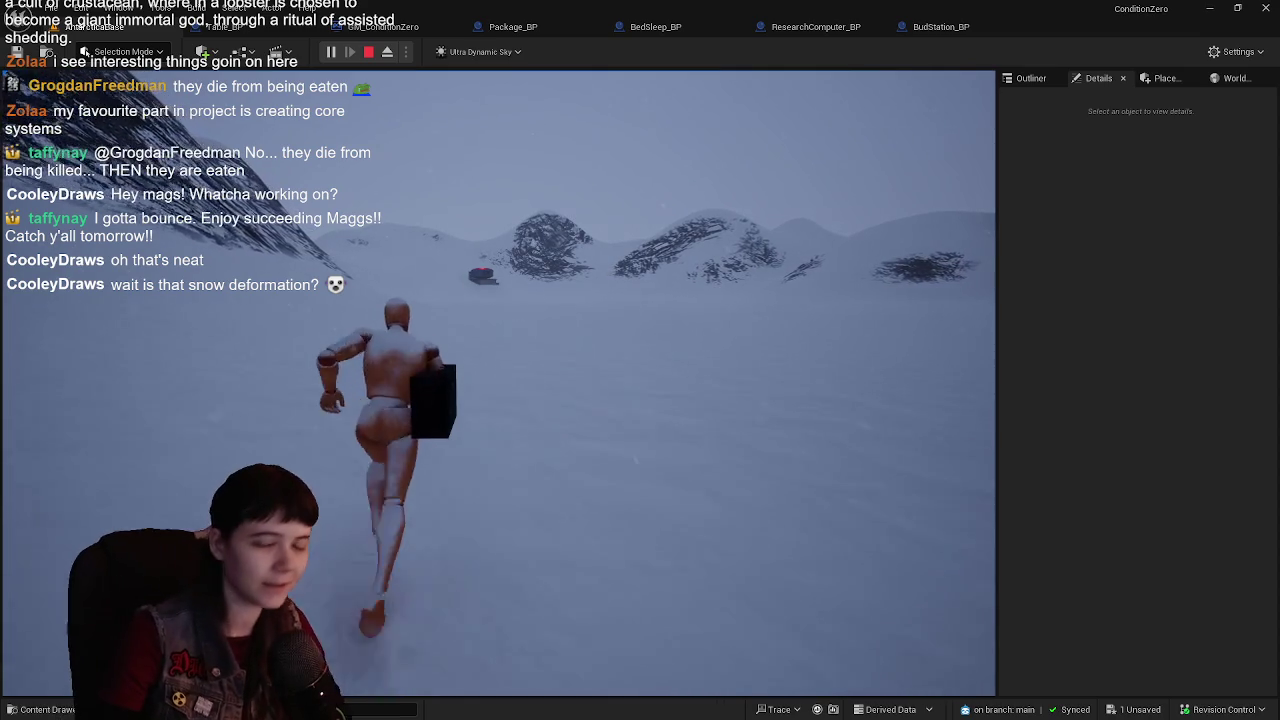
key("w")
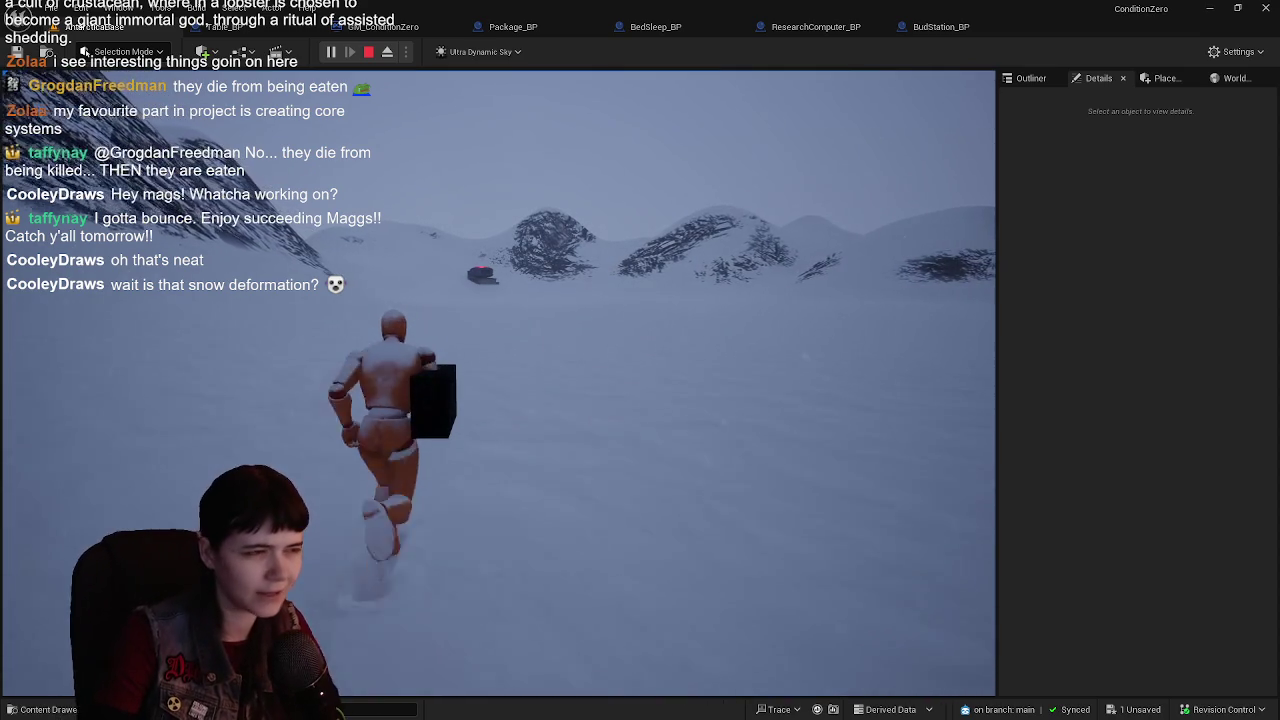
key("w")
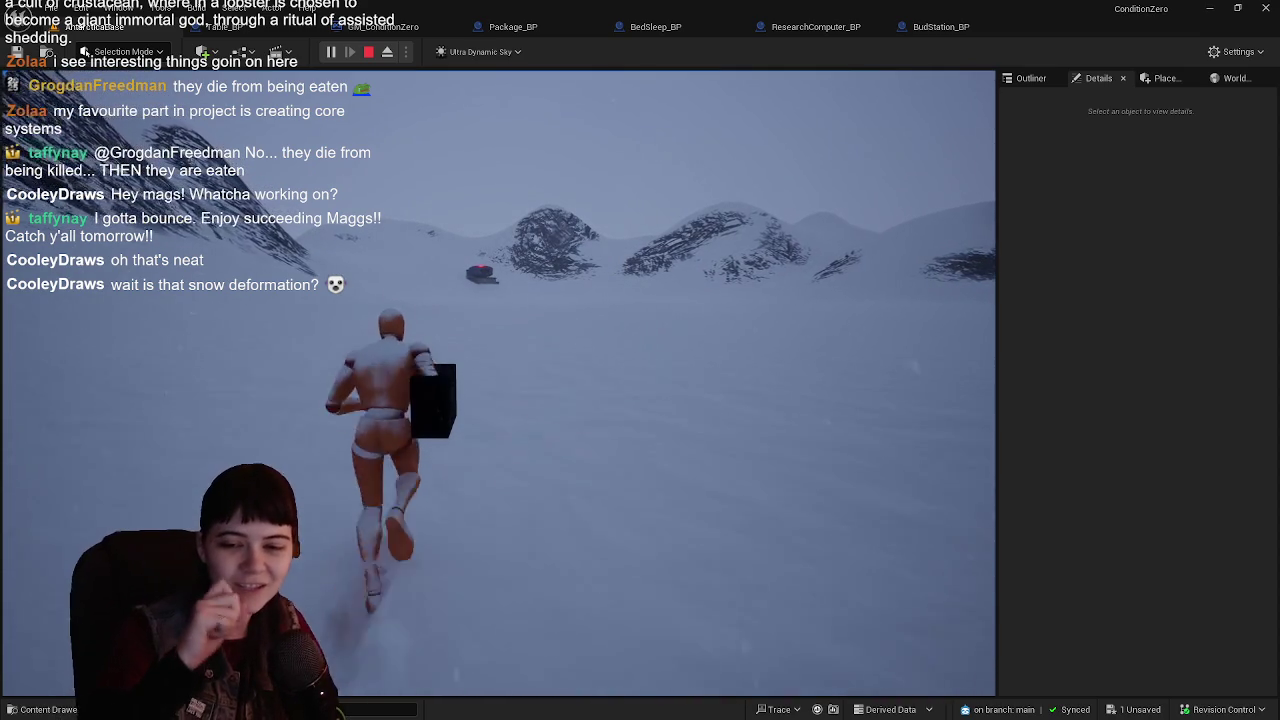
key("w")
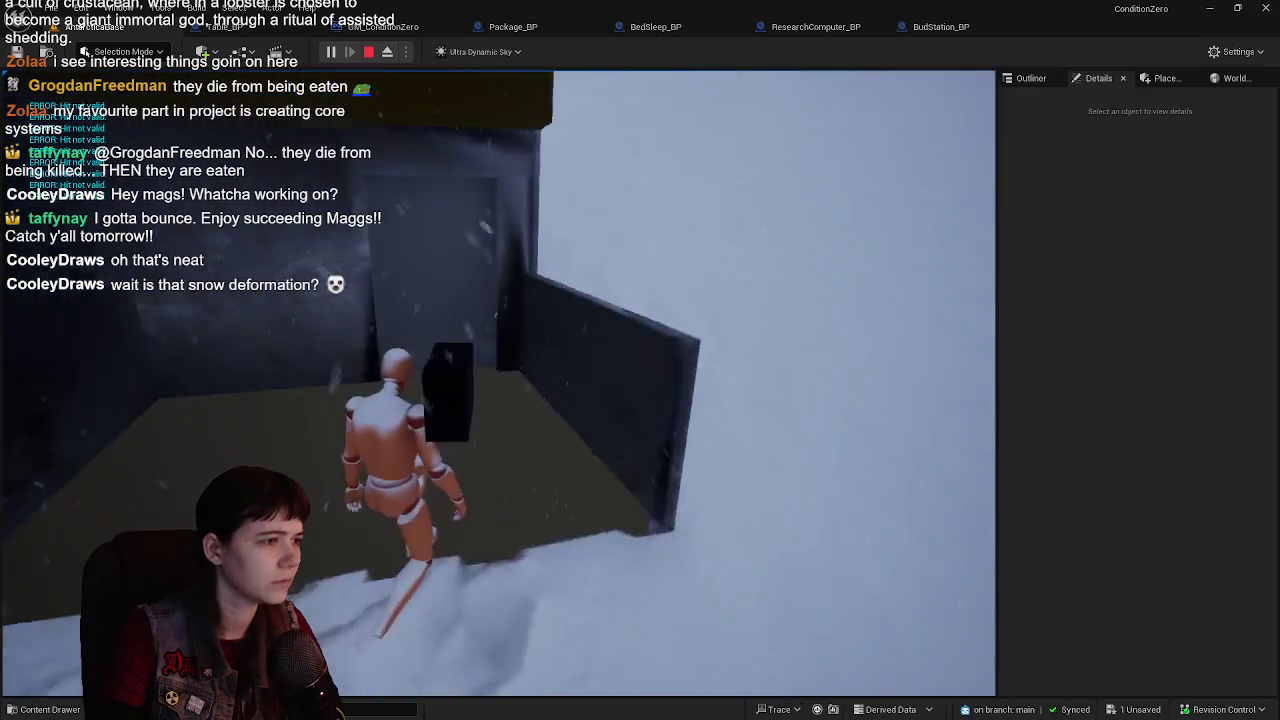
- Stop the play-test after reaching the recipient building with the package
key("Escape")
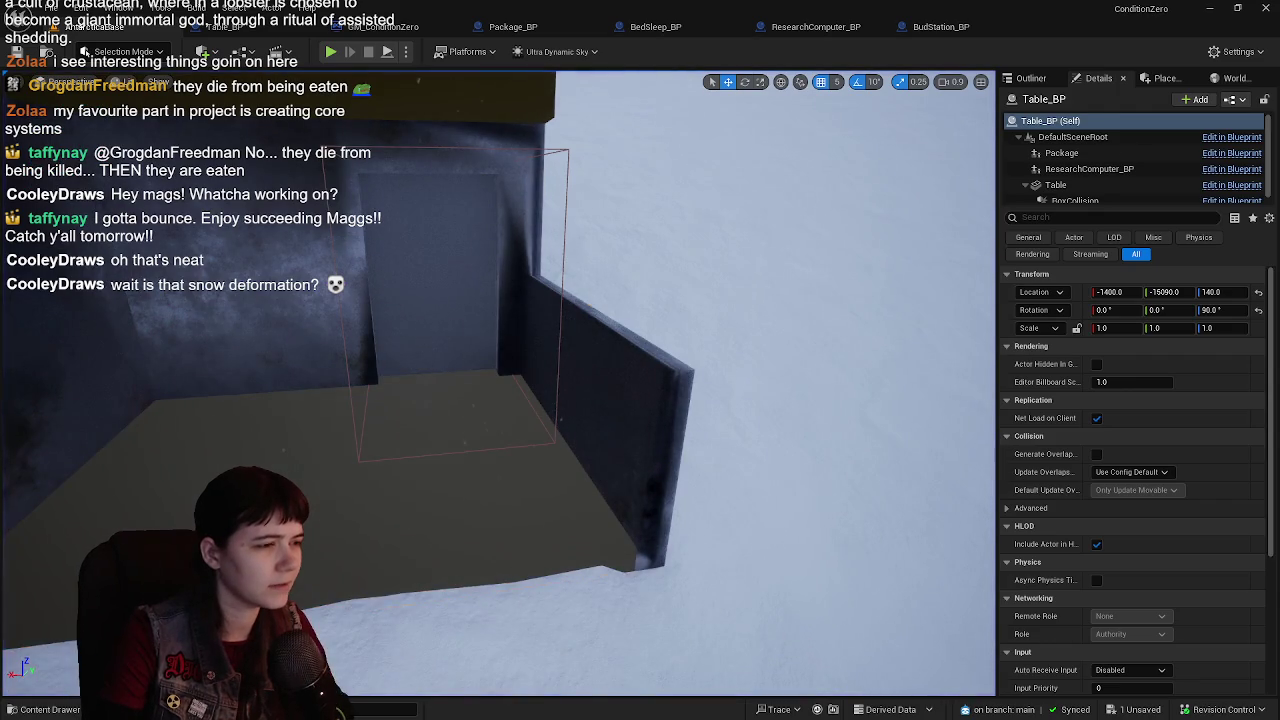
- Frame the Kimberly house and open its KimberlyArtsy_BP blueprint from the Outliner
left_click(338, 335)
key("f")
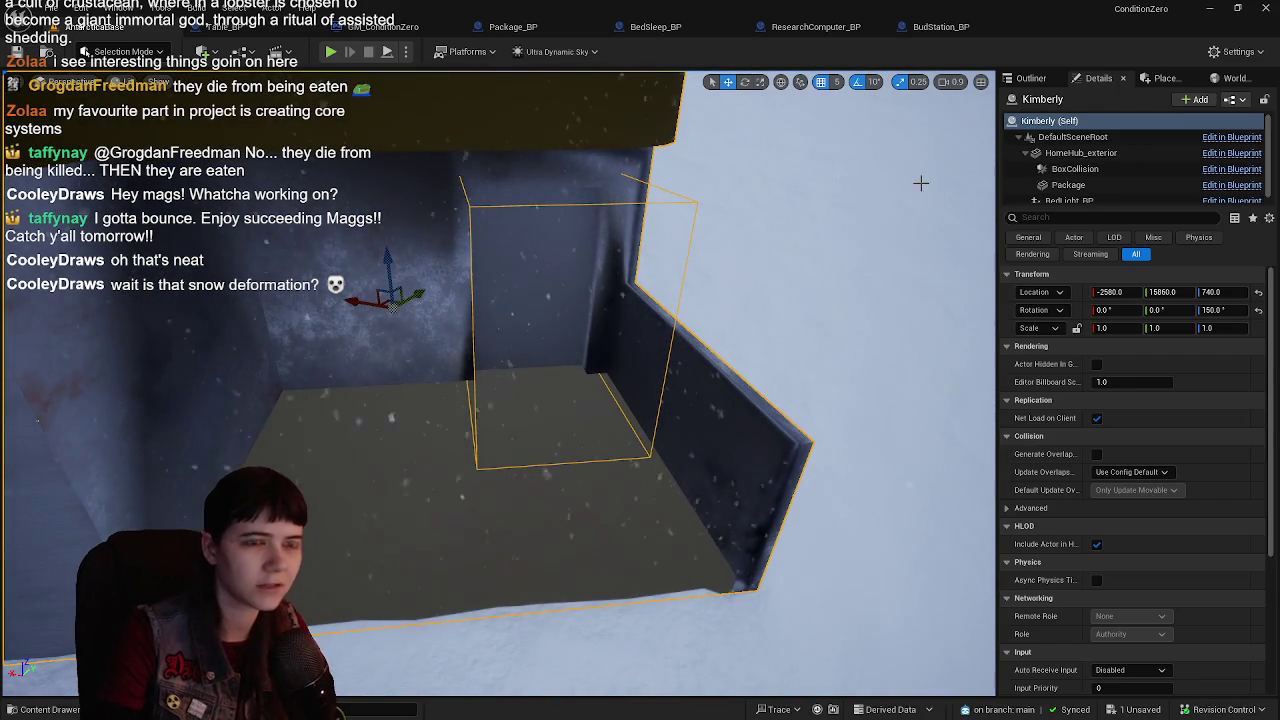
left_click(1030, 80)
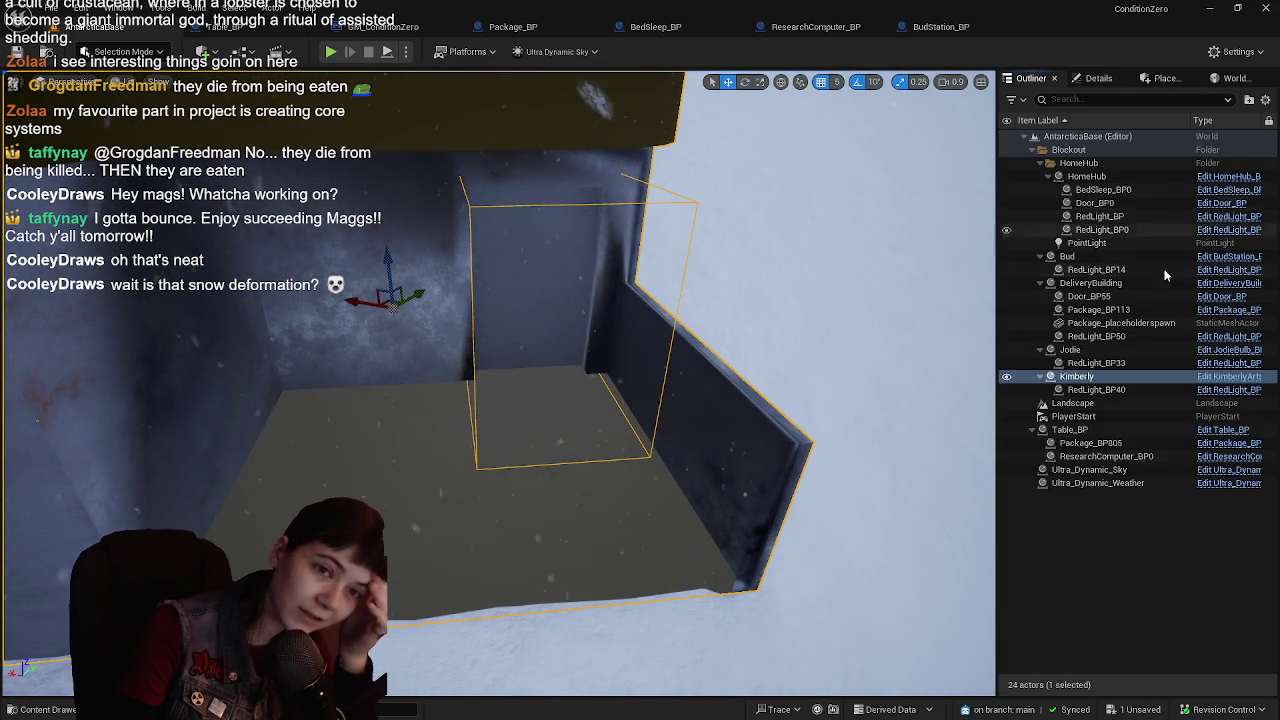
key("ctrl+e")
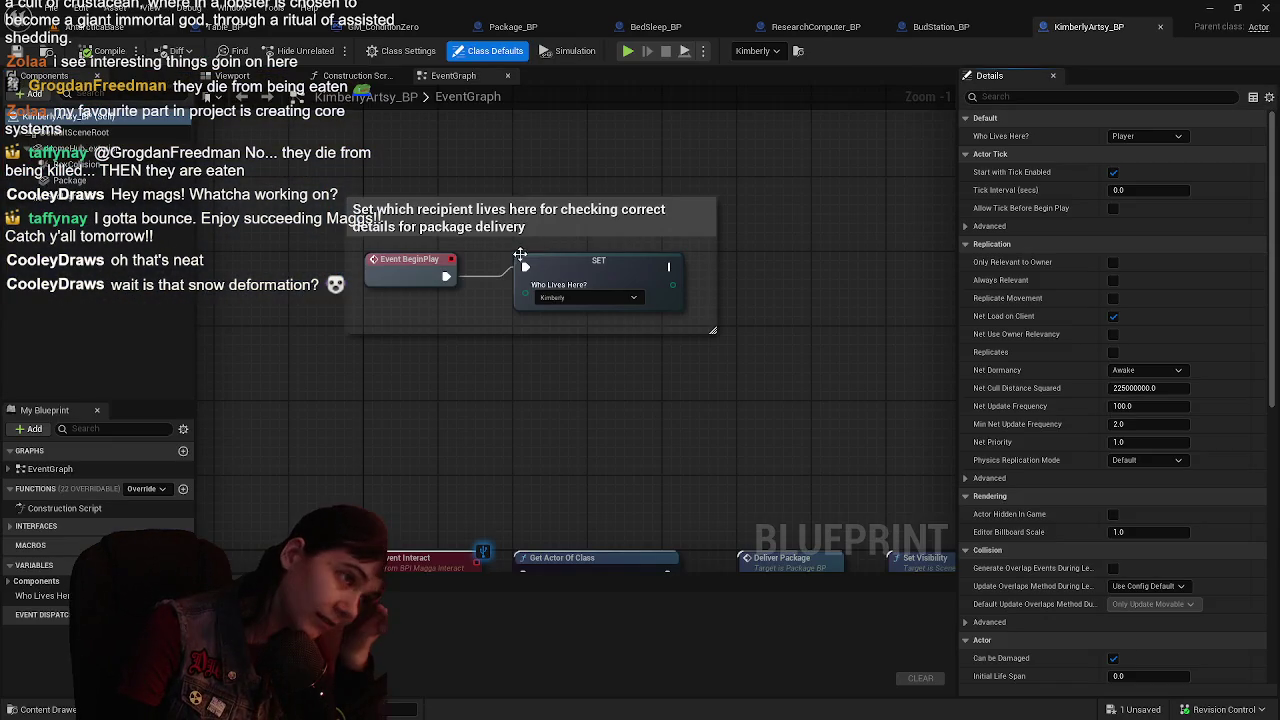
left_click(238, 76)
- Review the EventGraph's interact and delivery chains, then select the house's exterior mesh
scroll(440, 250, "down", 5)
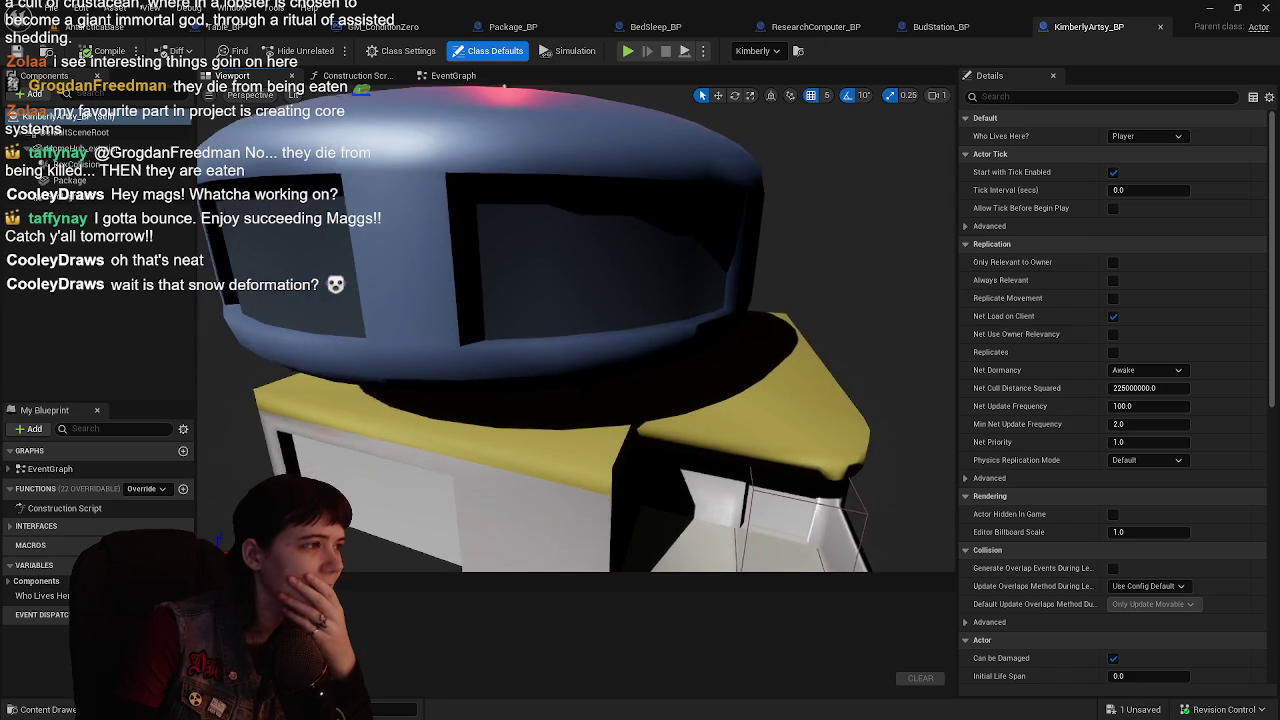
left_click(453, 75)
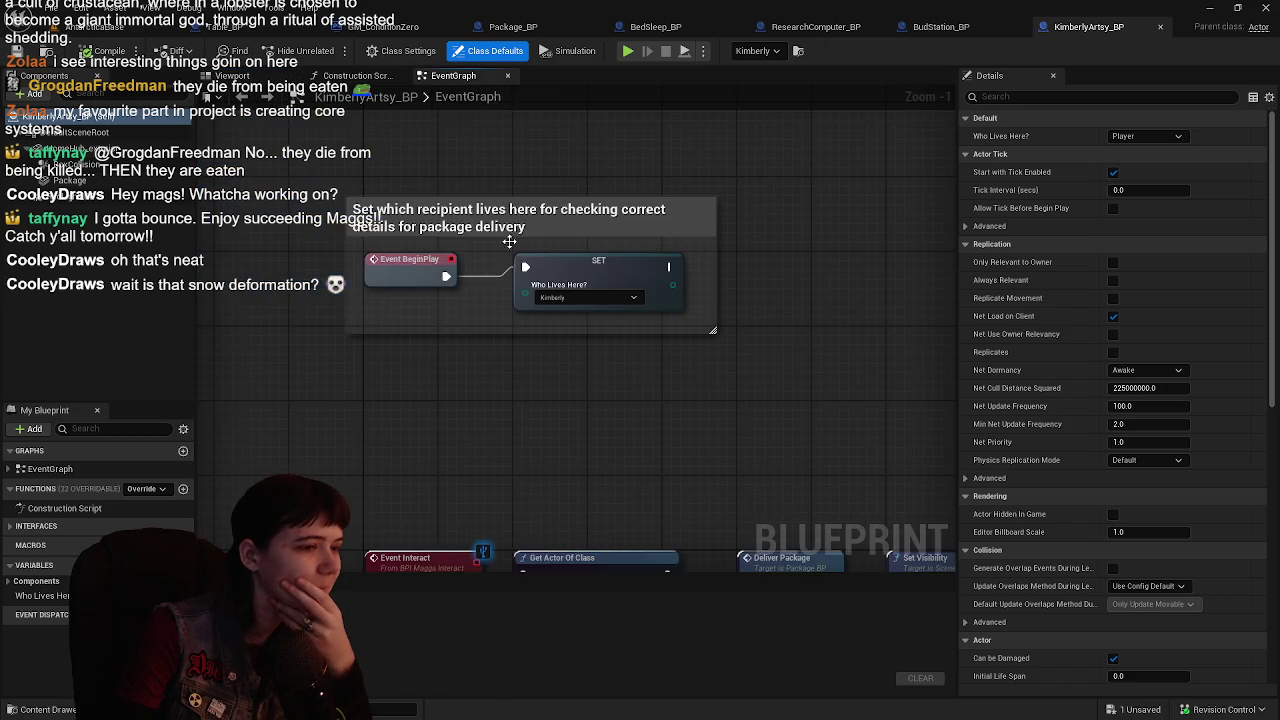
mouse_move(629, 408)
left_mouse_down()
mouse_move(590, 185)
mouse_move(449, 171)
mouse_move(592, 204)
left_mouse_up()
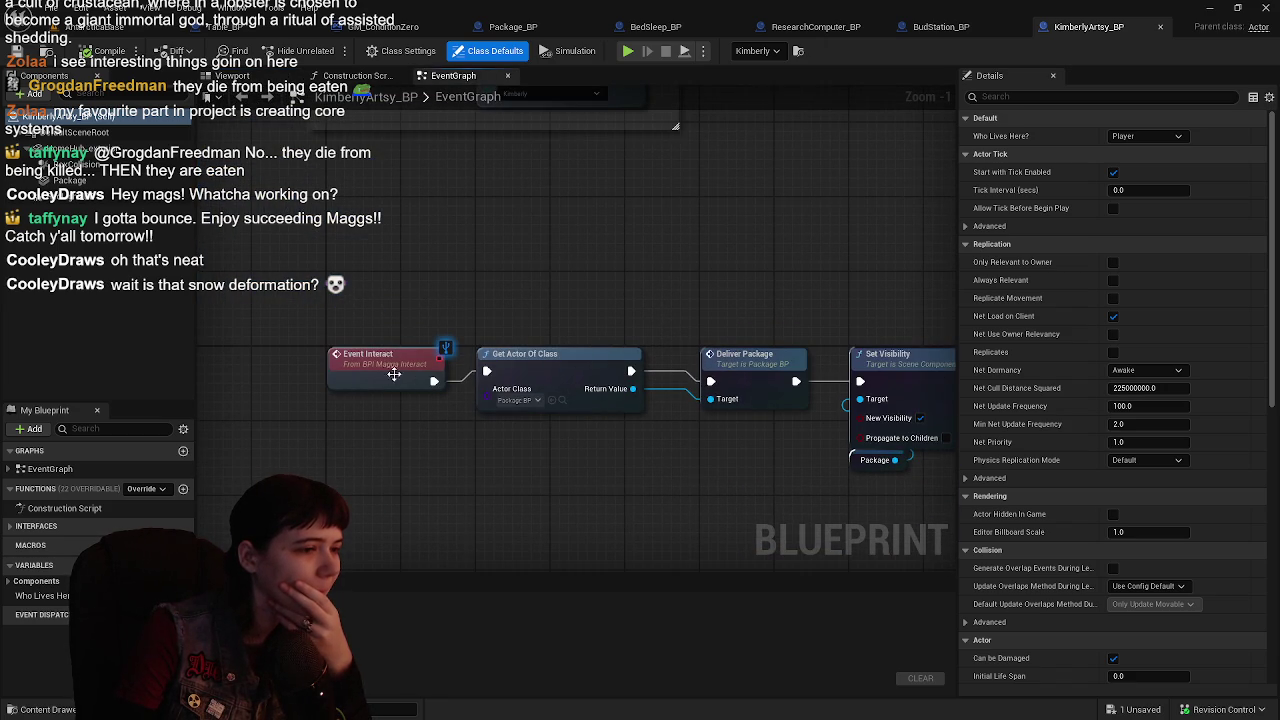
mouse_move(595, 330)
left_mouse_down()
mouse_move(478, 310)
mouse_move(537, 282)
mouse_move(530, 320)
left_mouse_up()
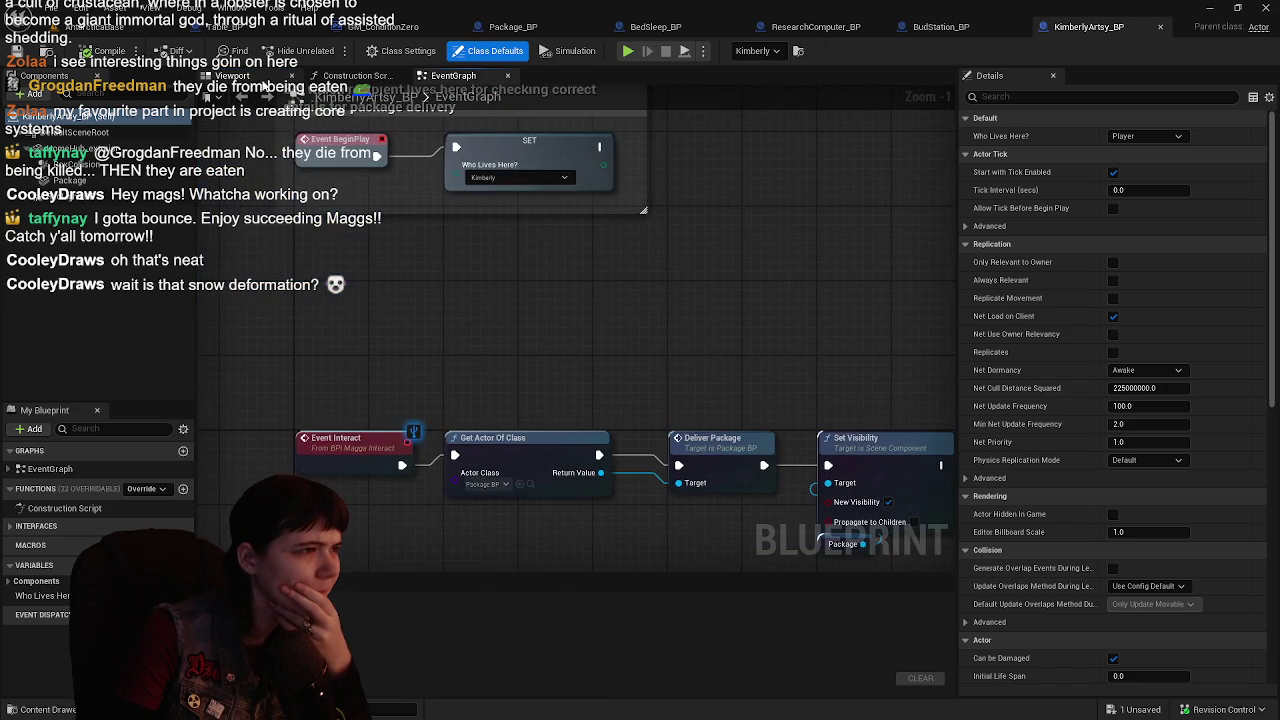
left_click(232, 75)
left_click(585, 405)
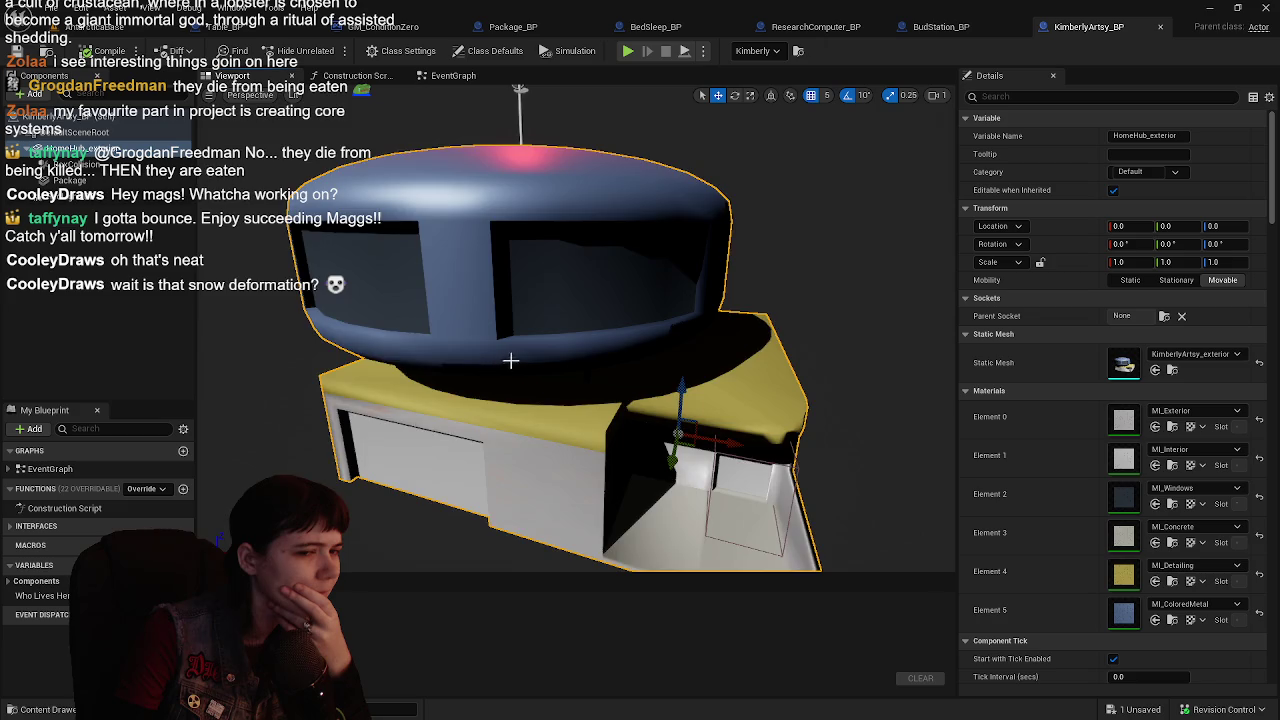
- Set the exterior mesh's collision to Custom blocking the Interaction channel, and compile KimberlyArtsy_BP
scroll(508, 360, "up", 3)
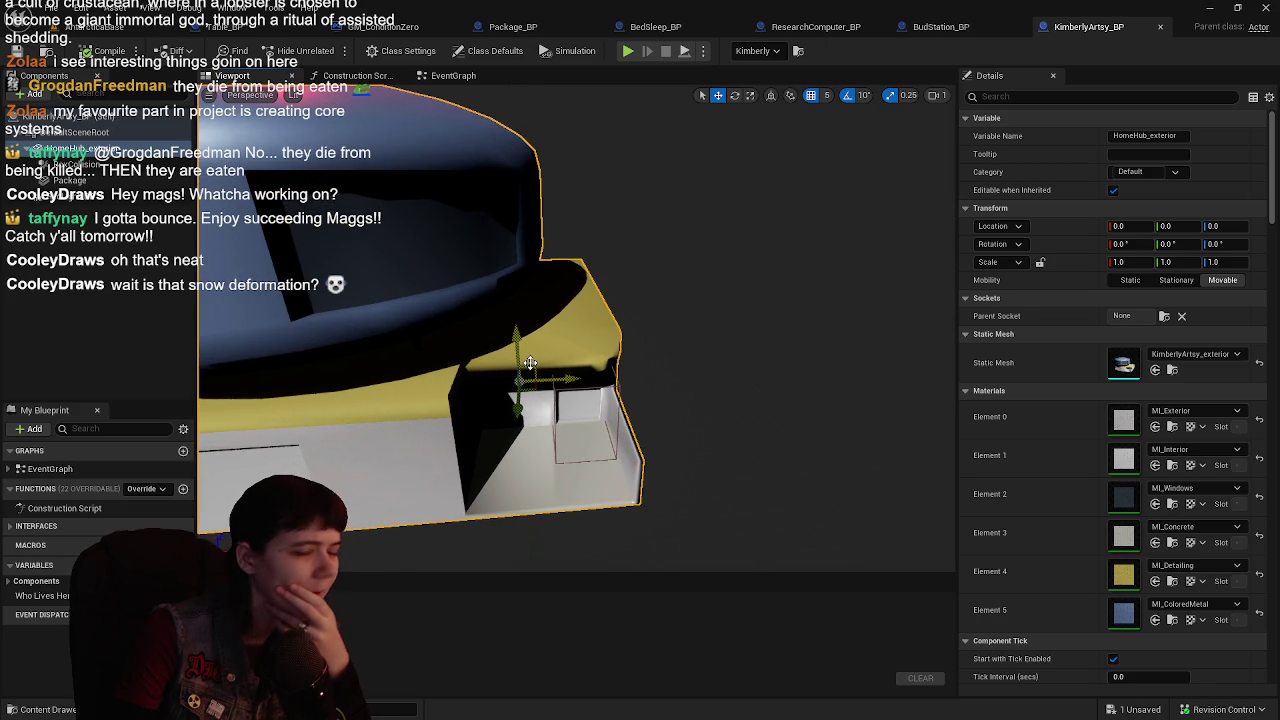
scroll(1146, 390, "down", 6)
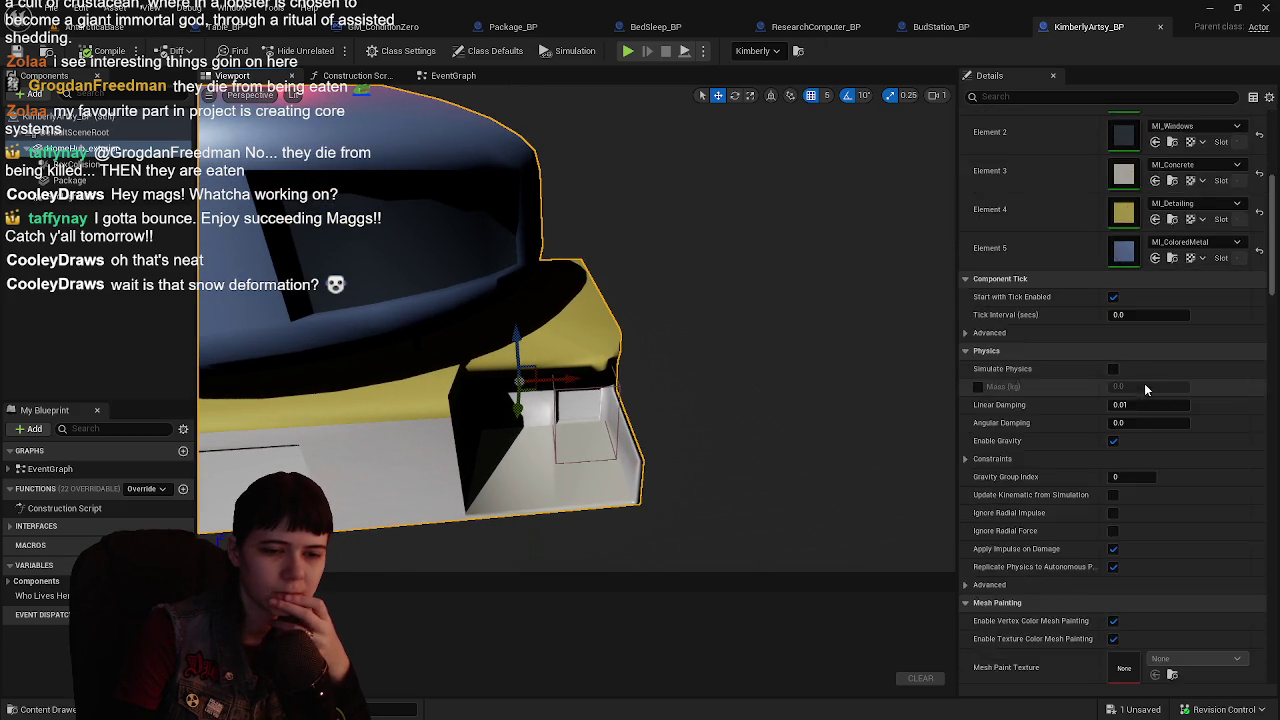
scroll(1146, 390, "down", 6)
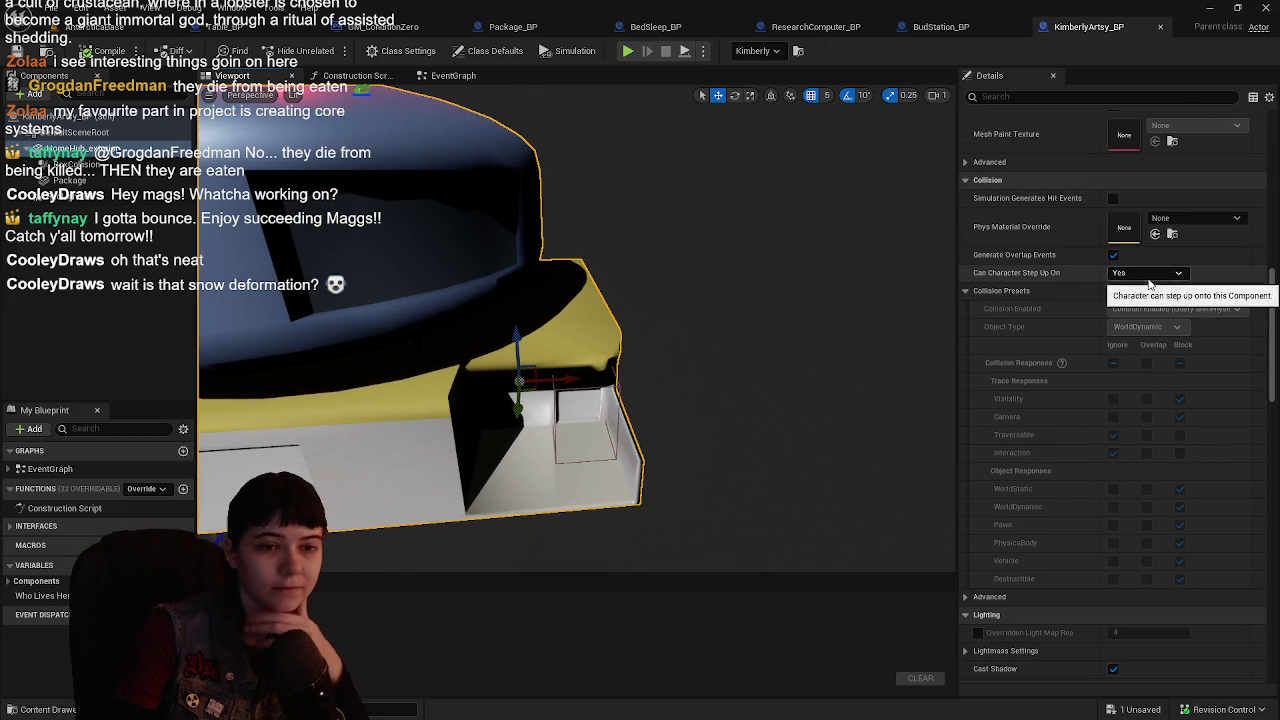
left_click(1145, 290)
left_click(1140, 302)
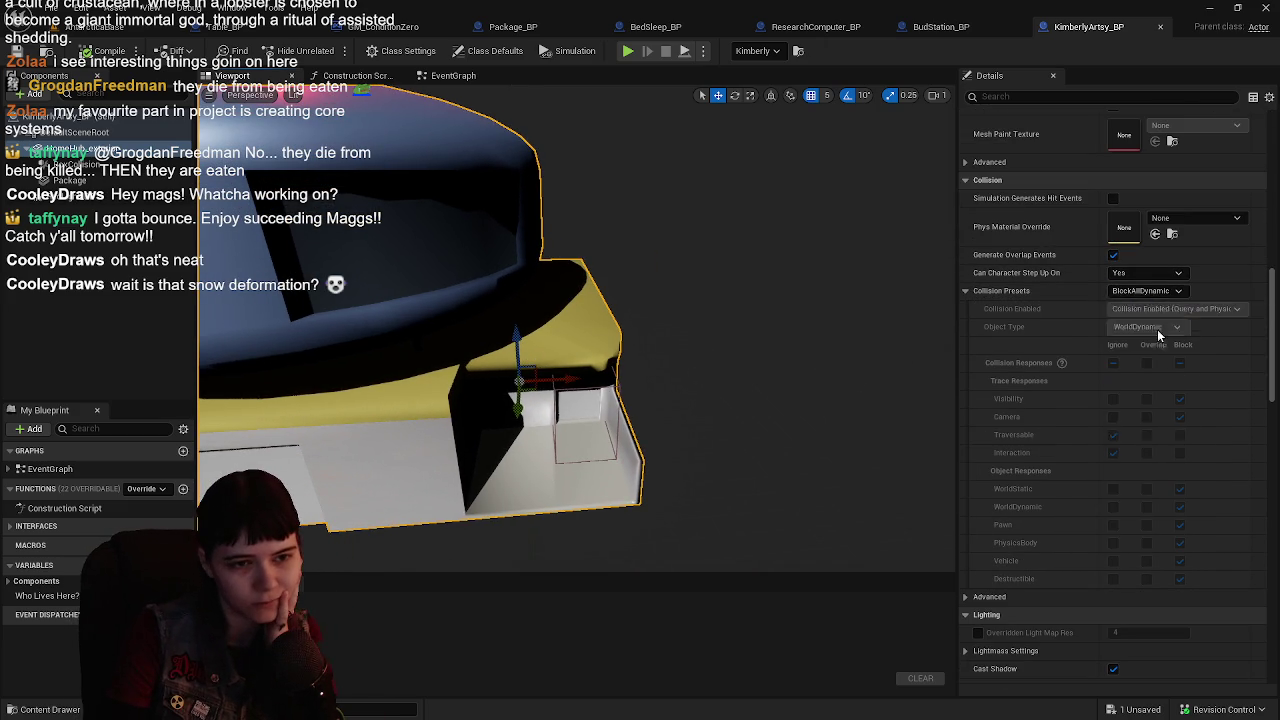
left_click(1180, 453)
left_click(104, 51)
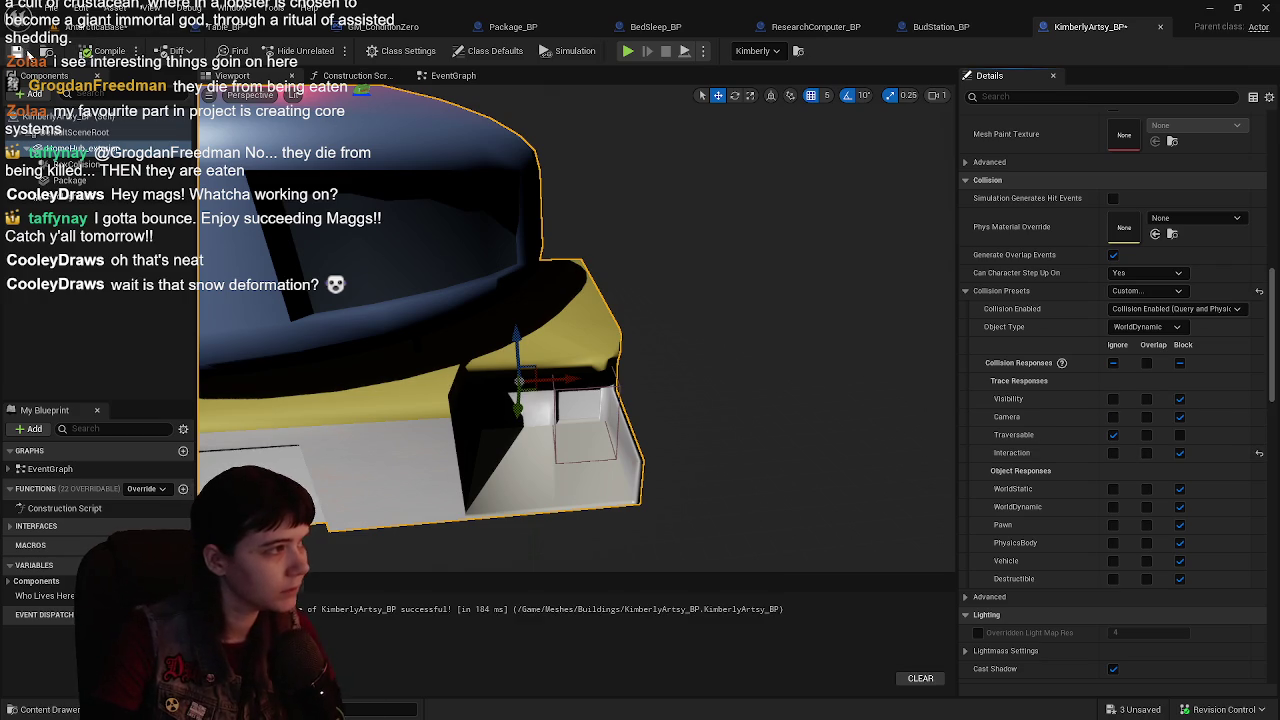
left_click(110, 27)
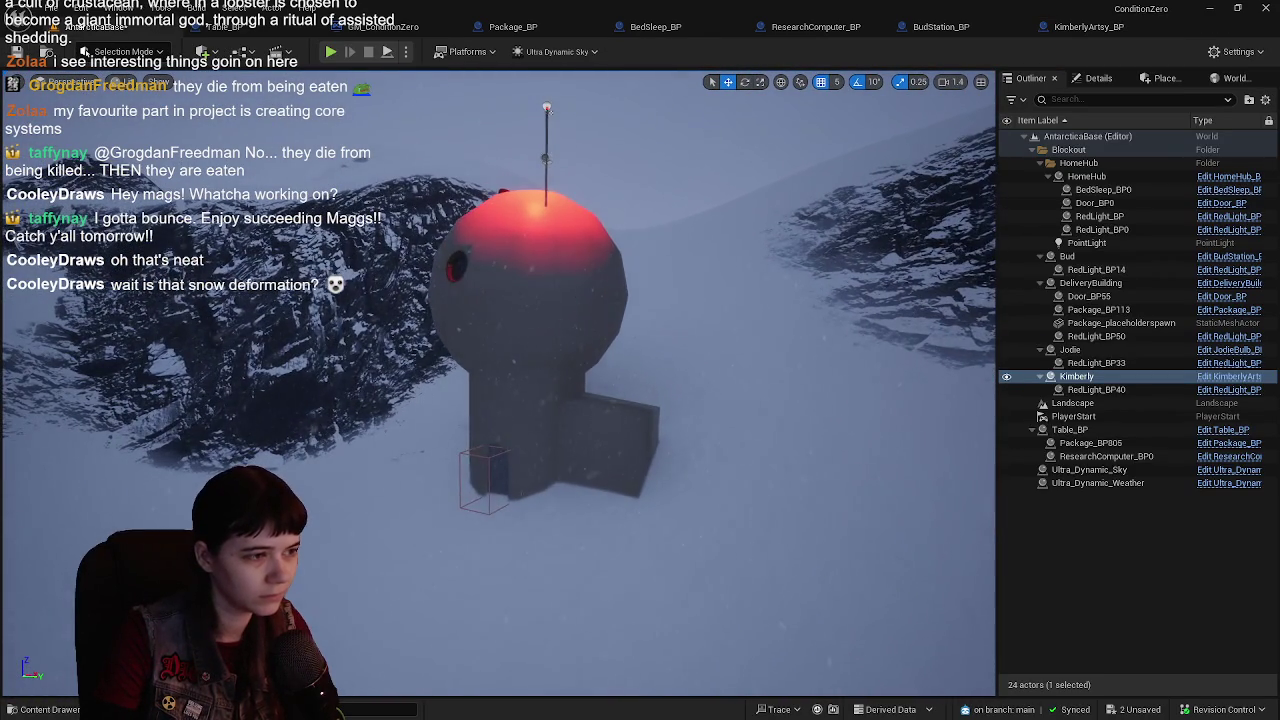
- Open JodieBulb_BP and inspect its exterior mesh's collision settings
left_click(1069, 349)
left_click(1229, 349)
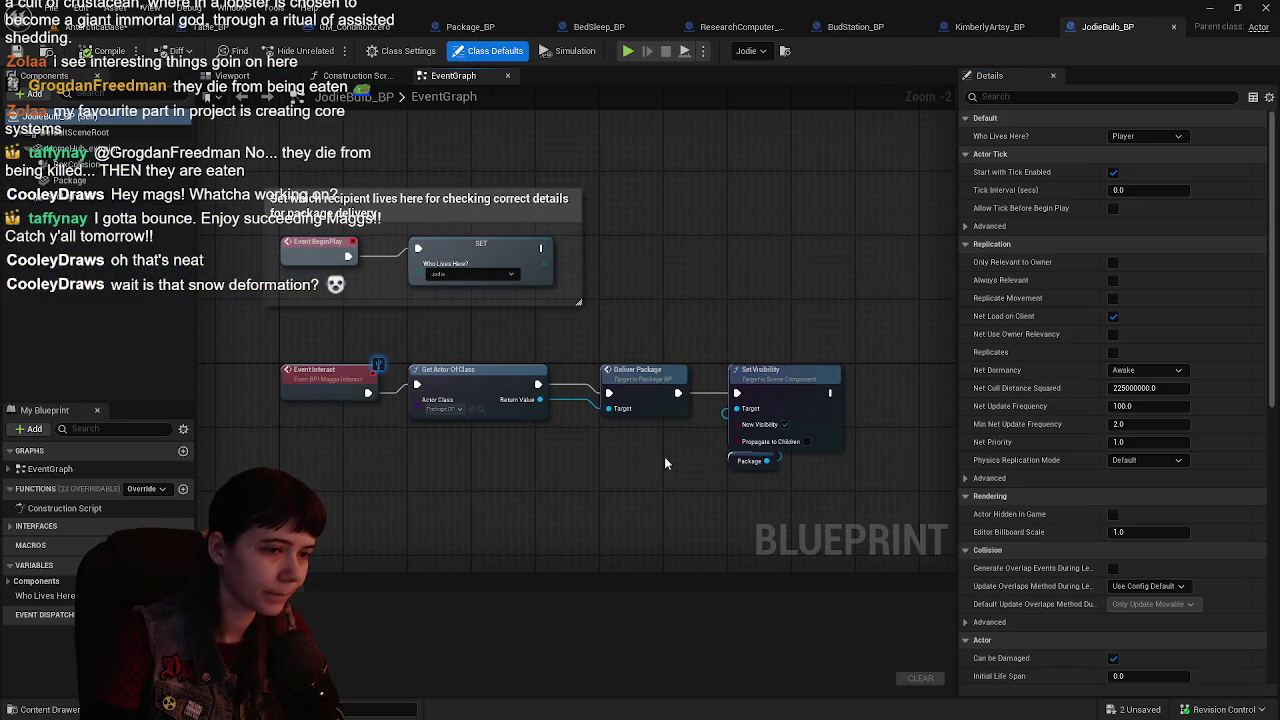
left_click(232, 76)
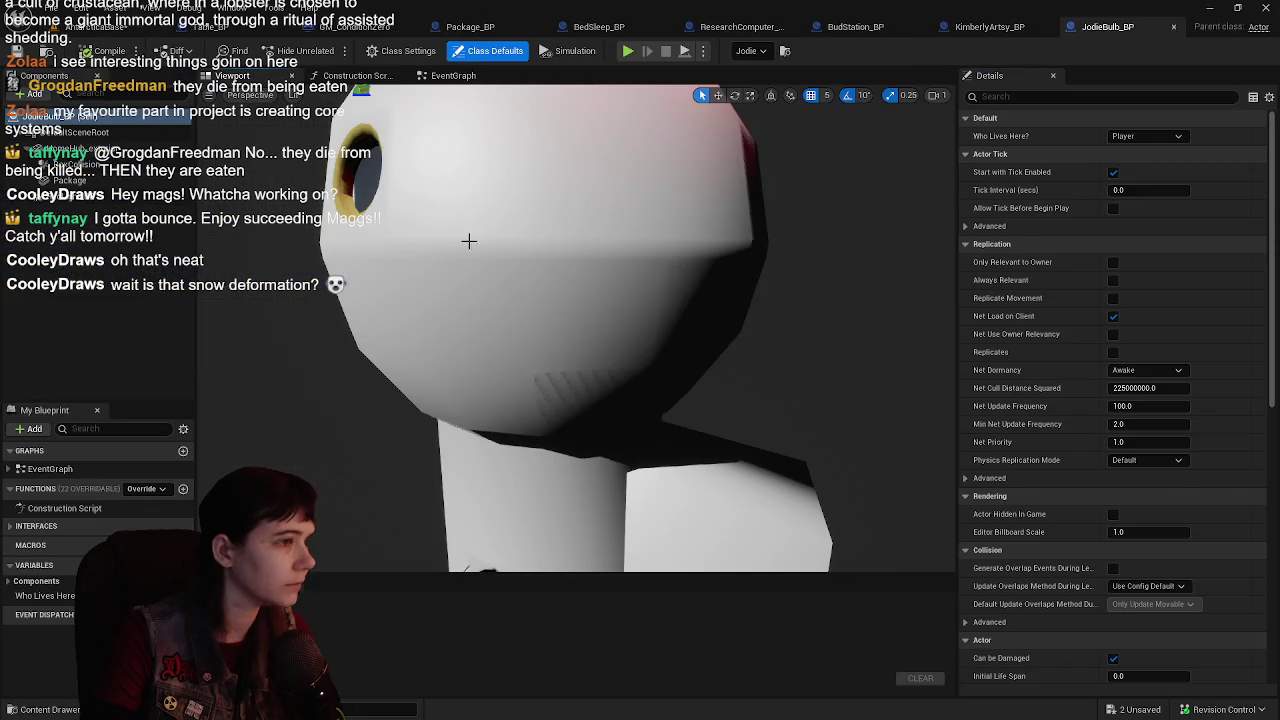
left_click(469, 241)
scroll(646, 323, "down", 3)
left_click_drag(646, 323, 234, 257)
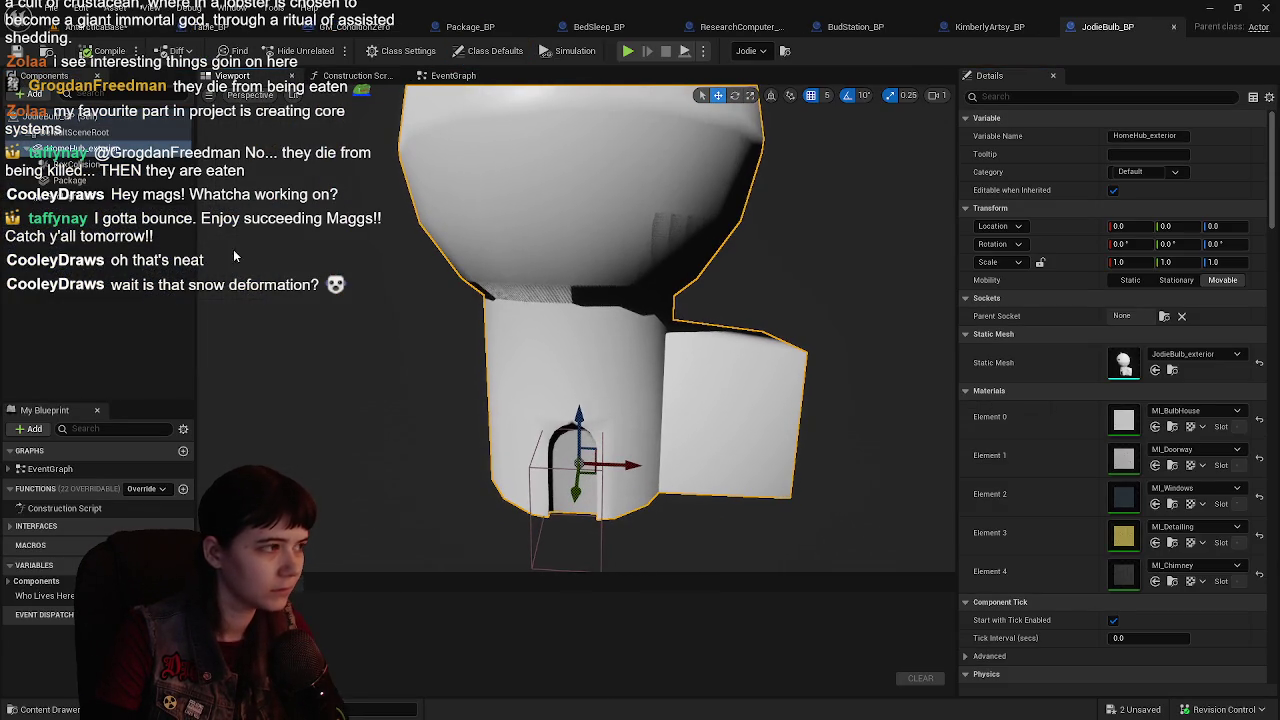
scroll(1086, 437, "down", 5)
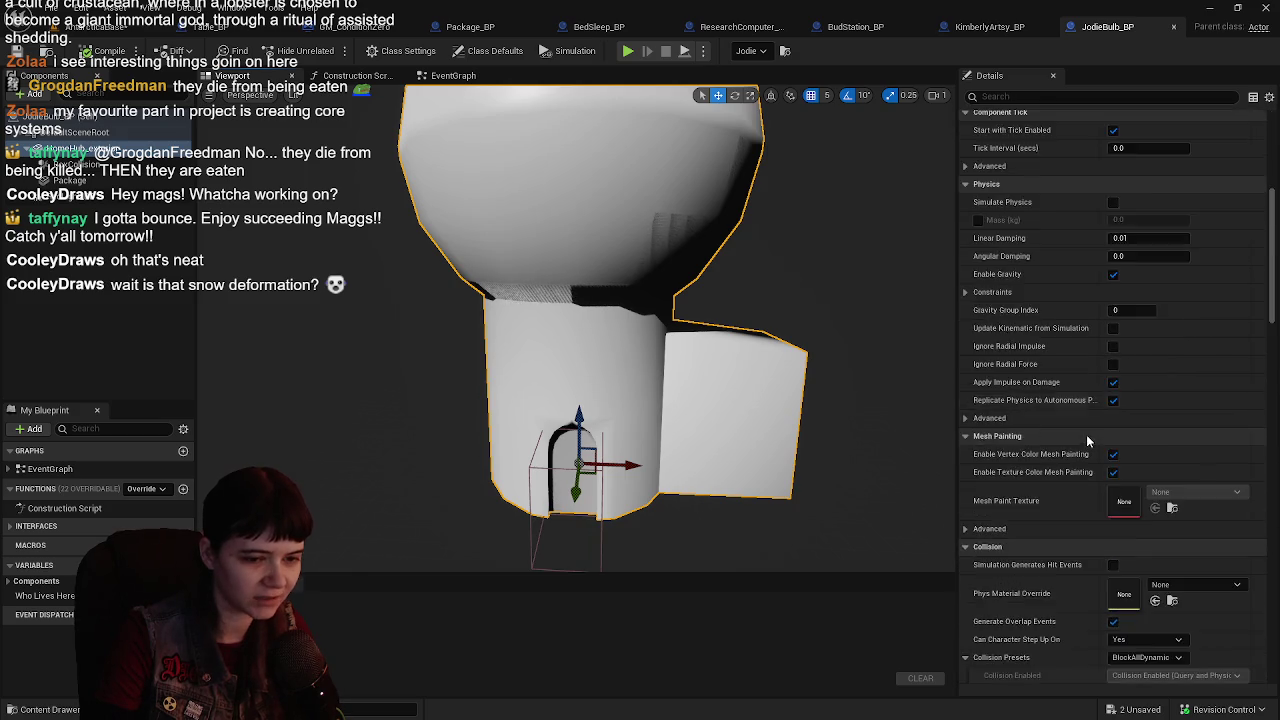
scroll(1088, 432, "down", 3)
key("alt+Tab")
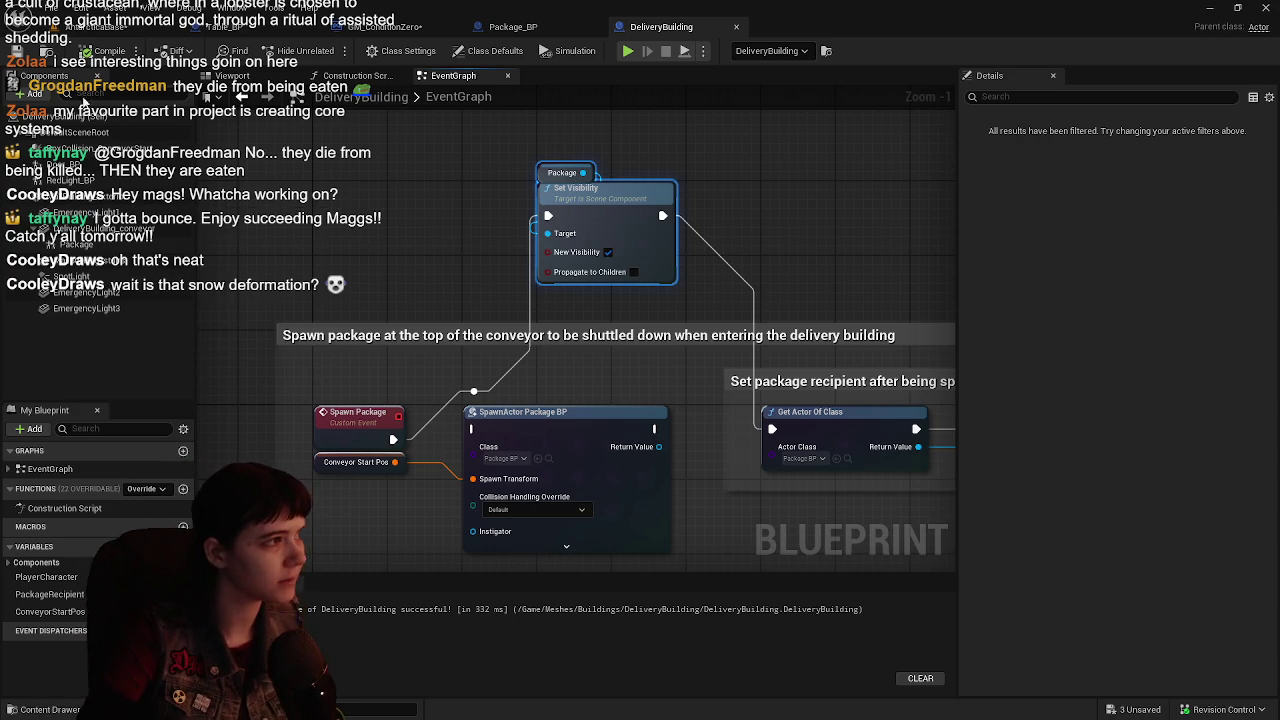
- Save all changes and start a Play-in-Editor test of the level
left_click(100, 26)
key("ctrl+s")
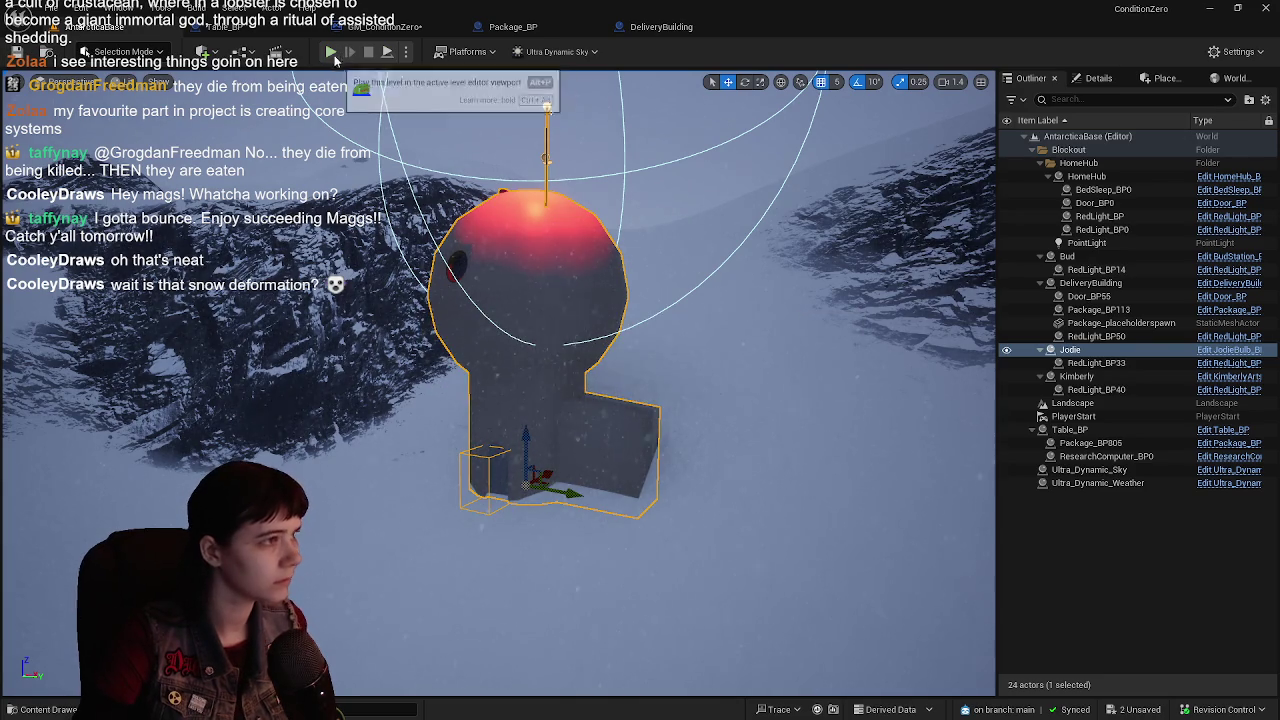
left_click(331, 52)
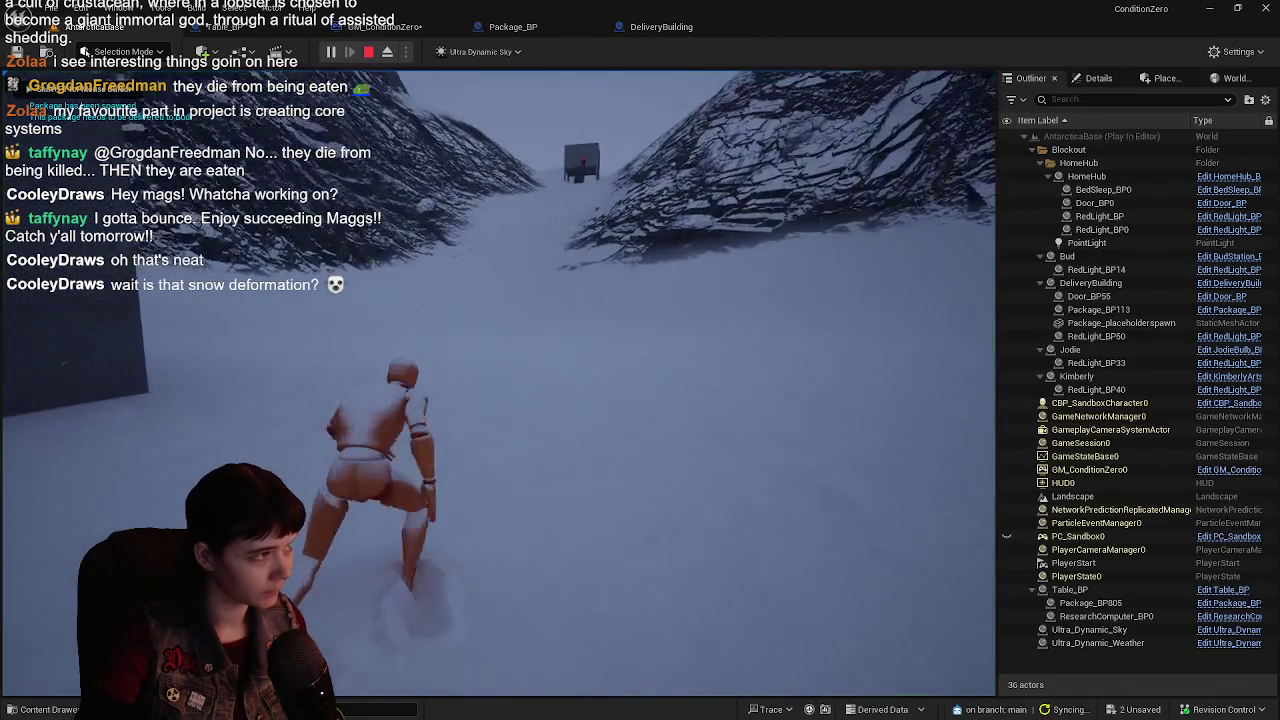
- Run the character across the snow and up the stairs into the red-lit delivery building
key("w")
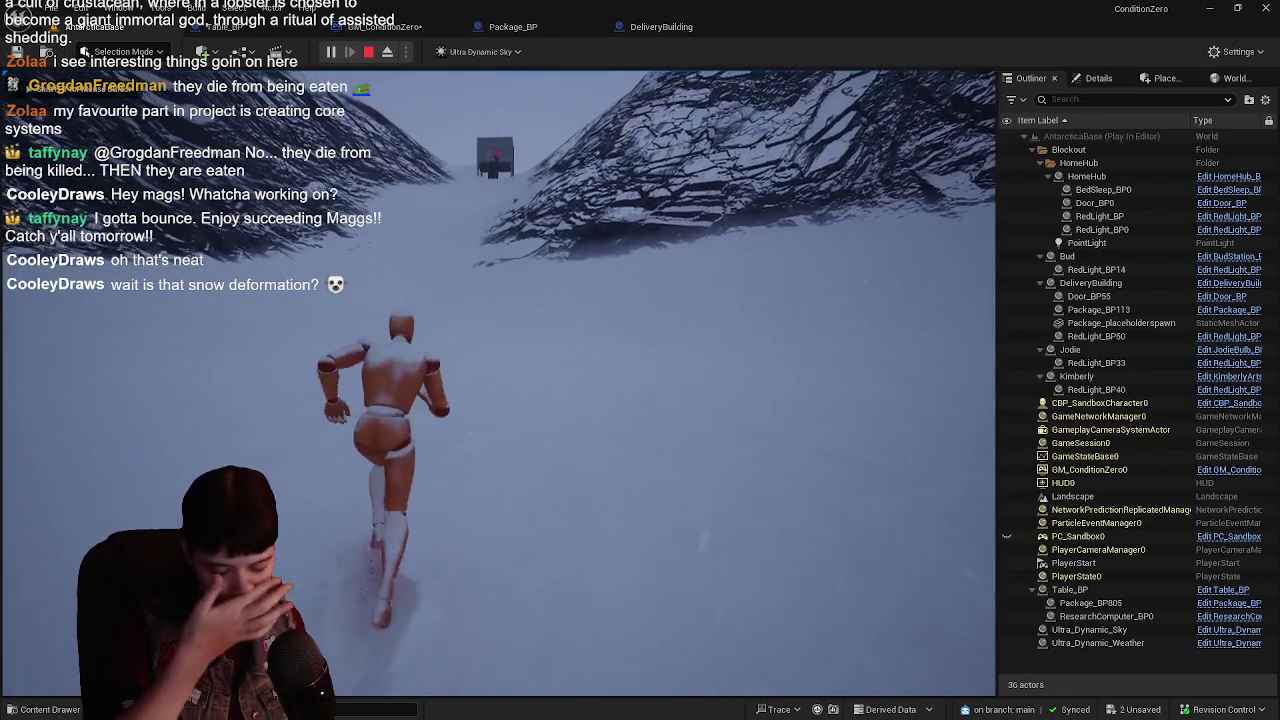
key("w")
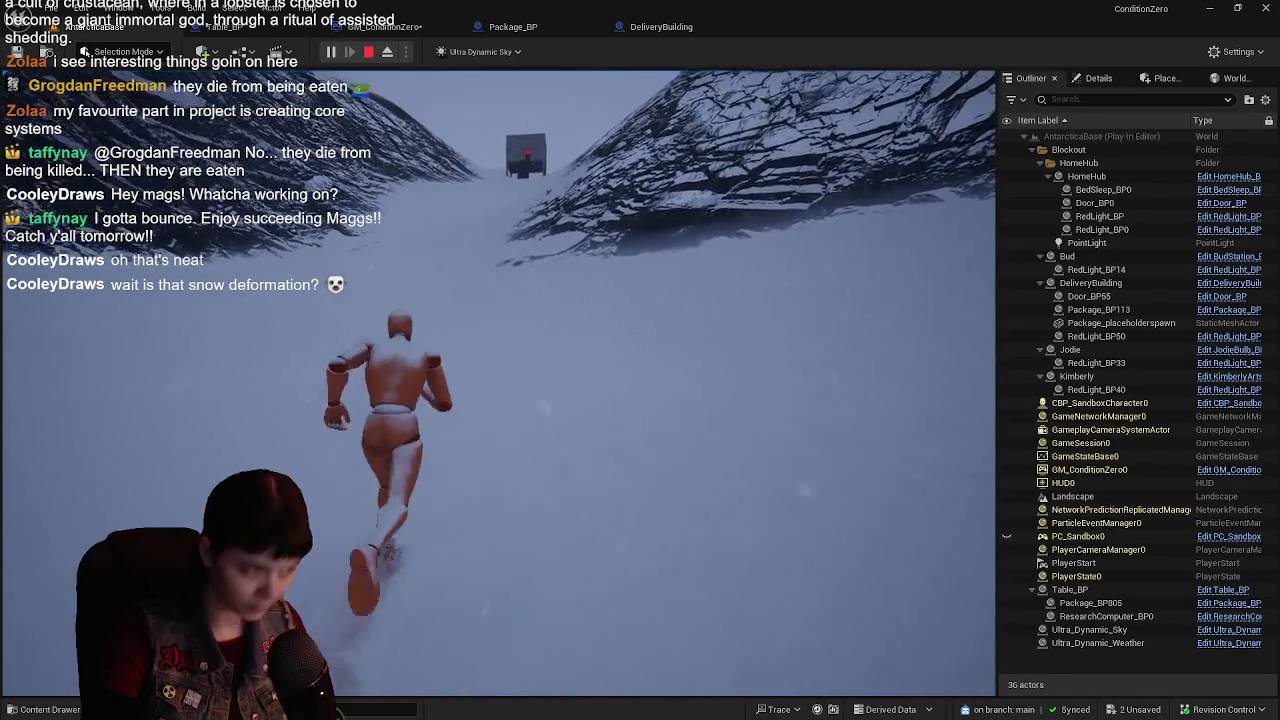
key("w")
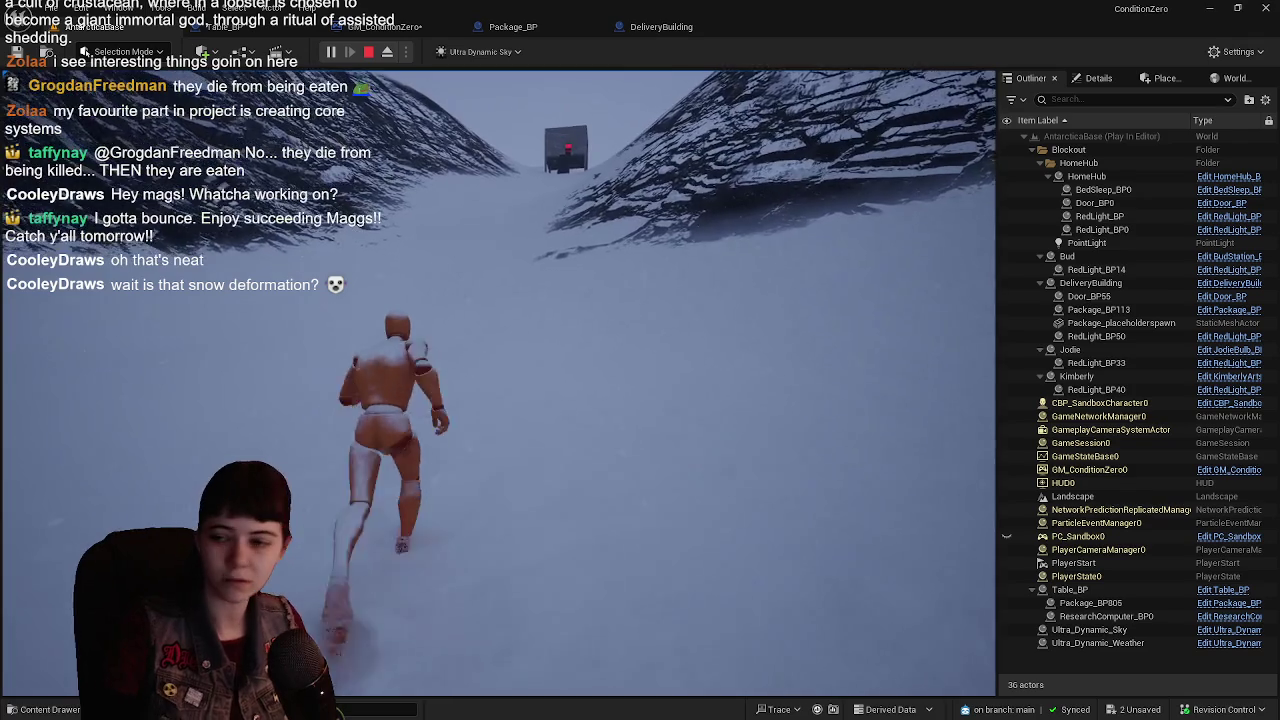
key("w")
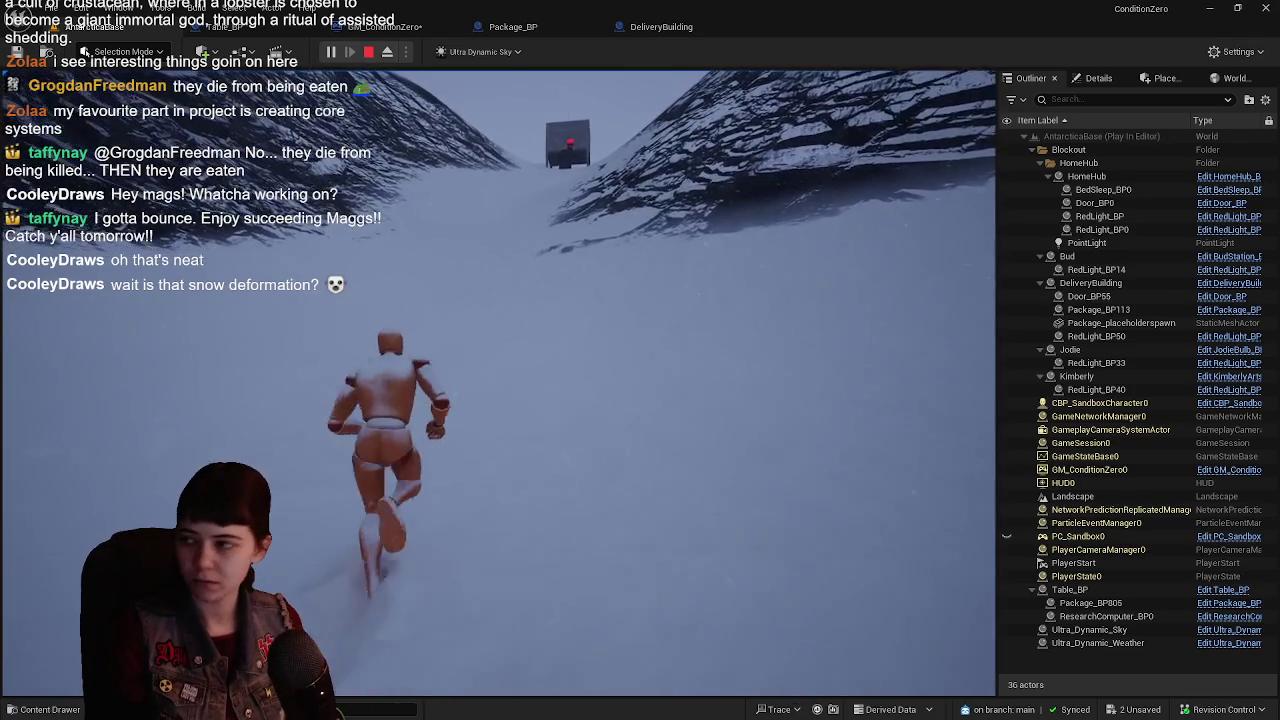
key("w")
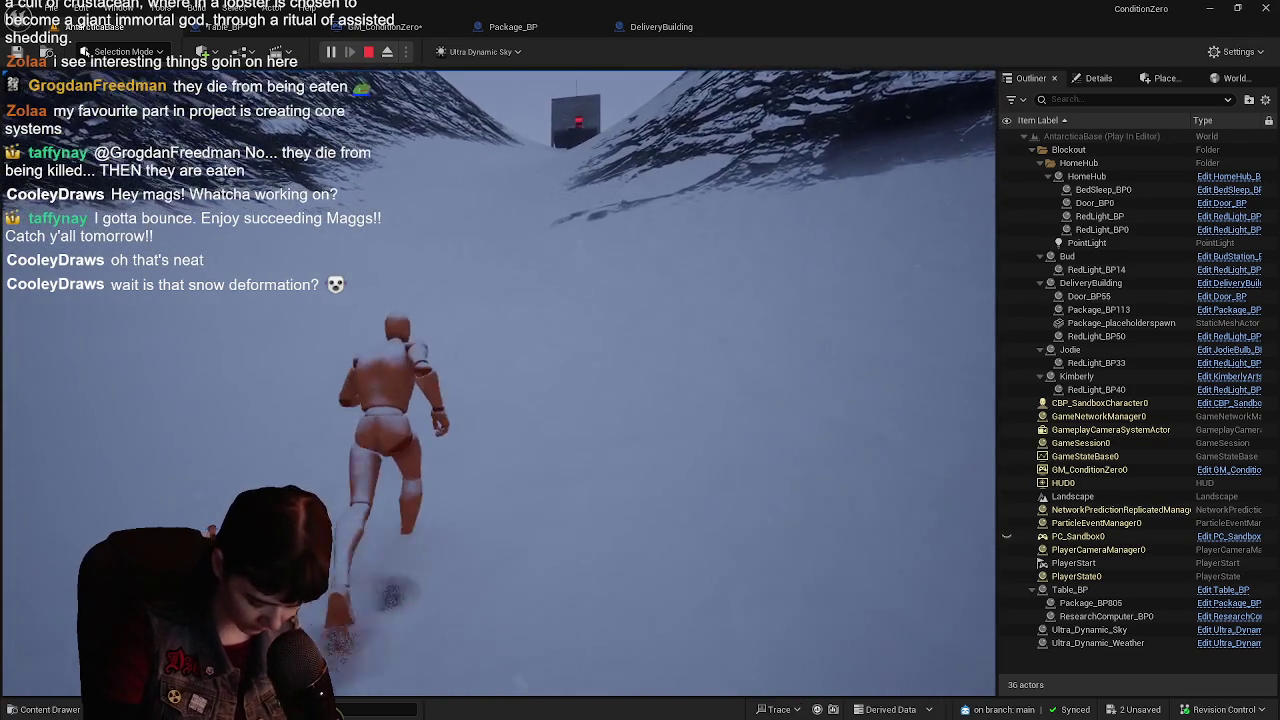
key("w")
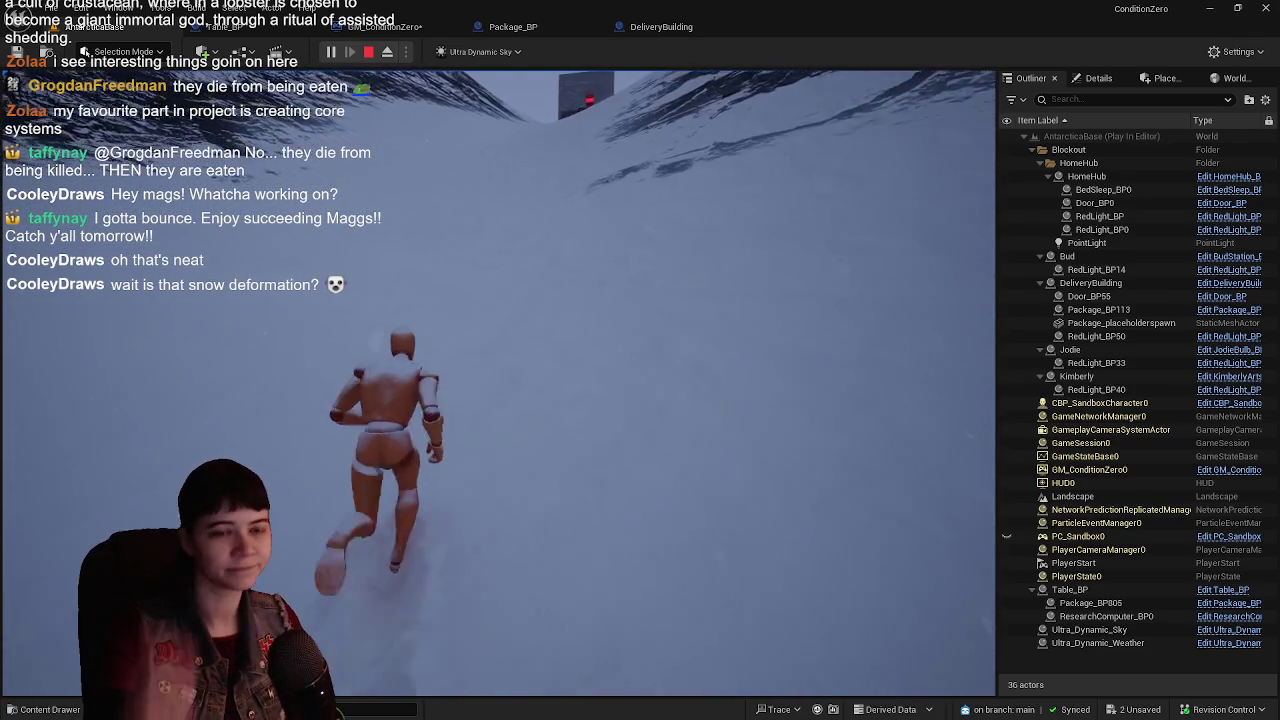
key("w")
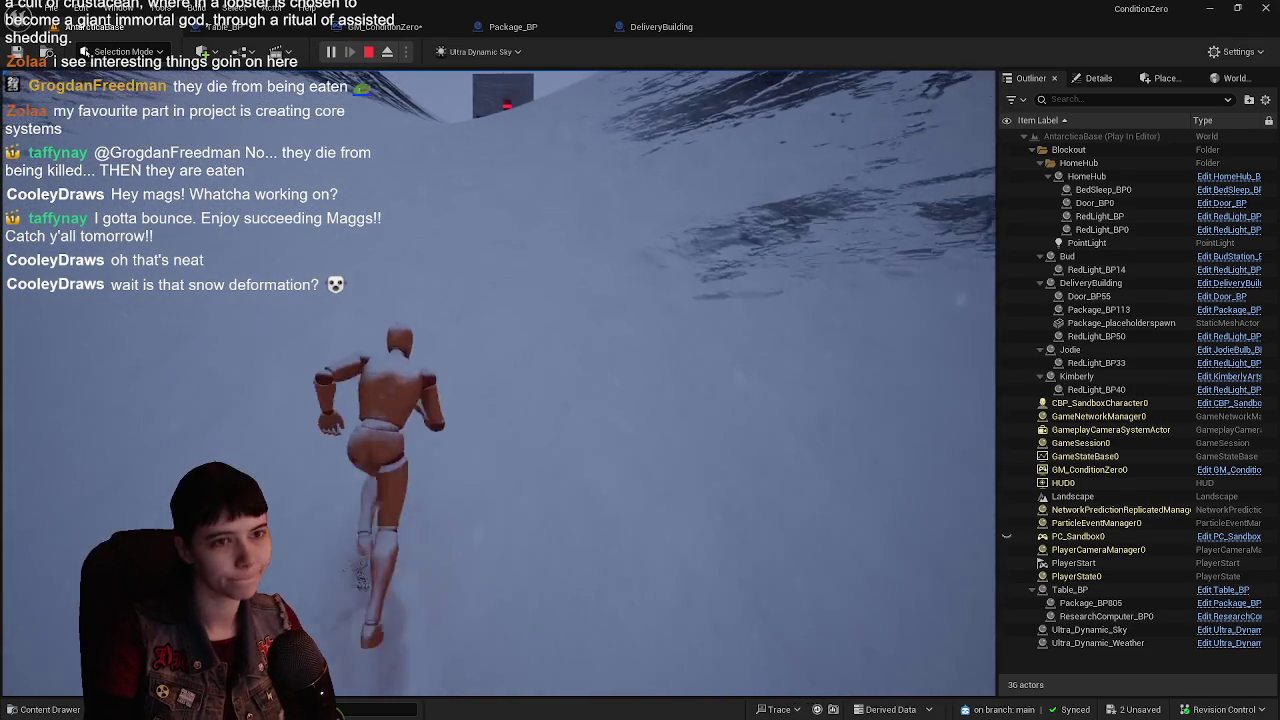
key("w")
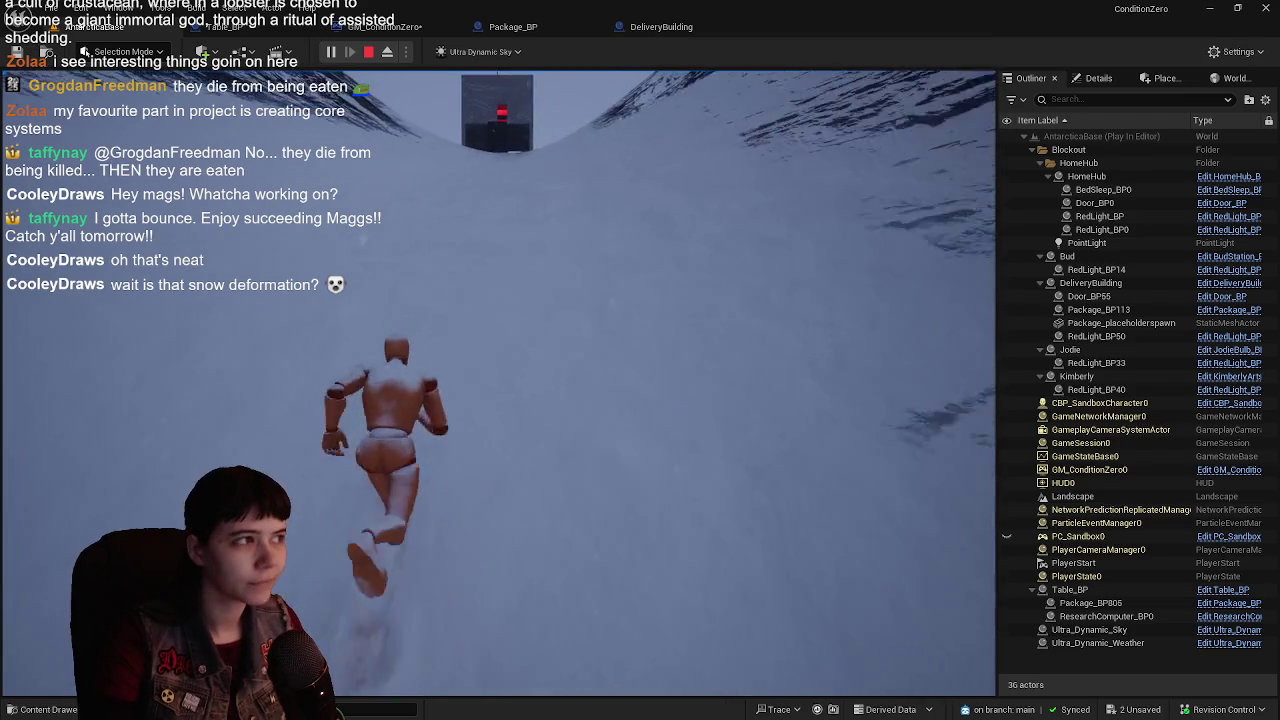
key("w")
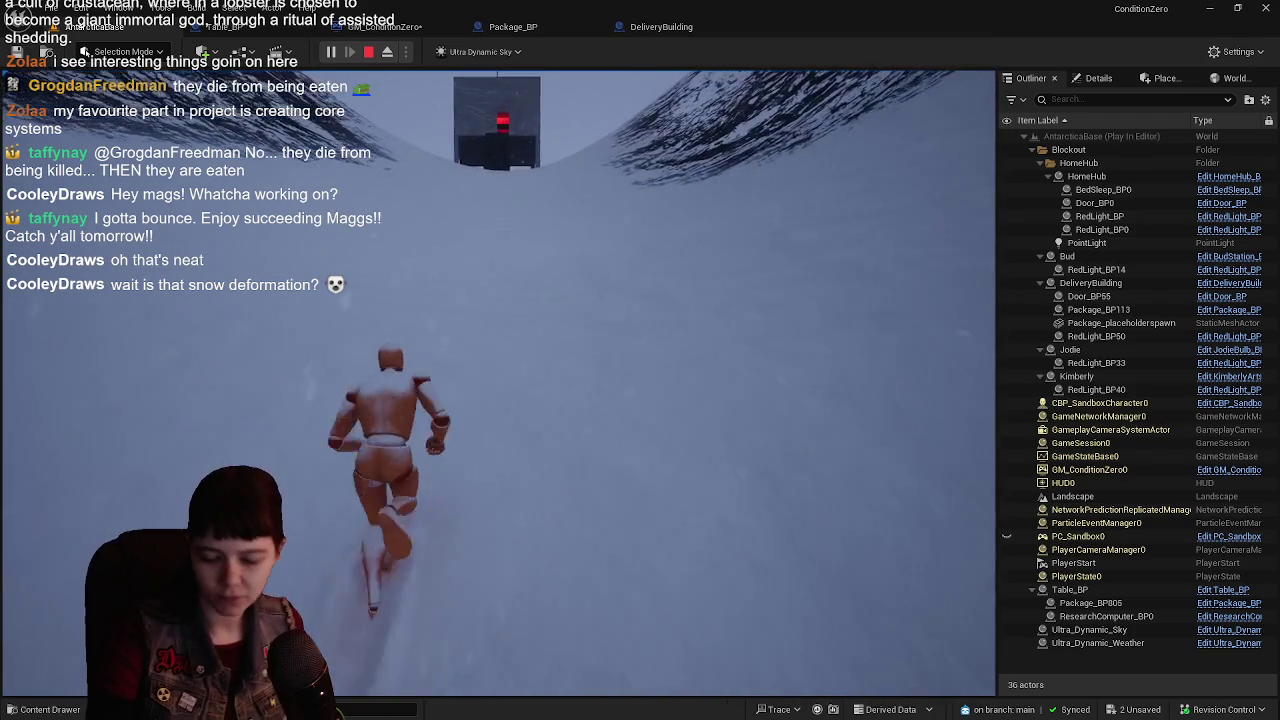
key("w")
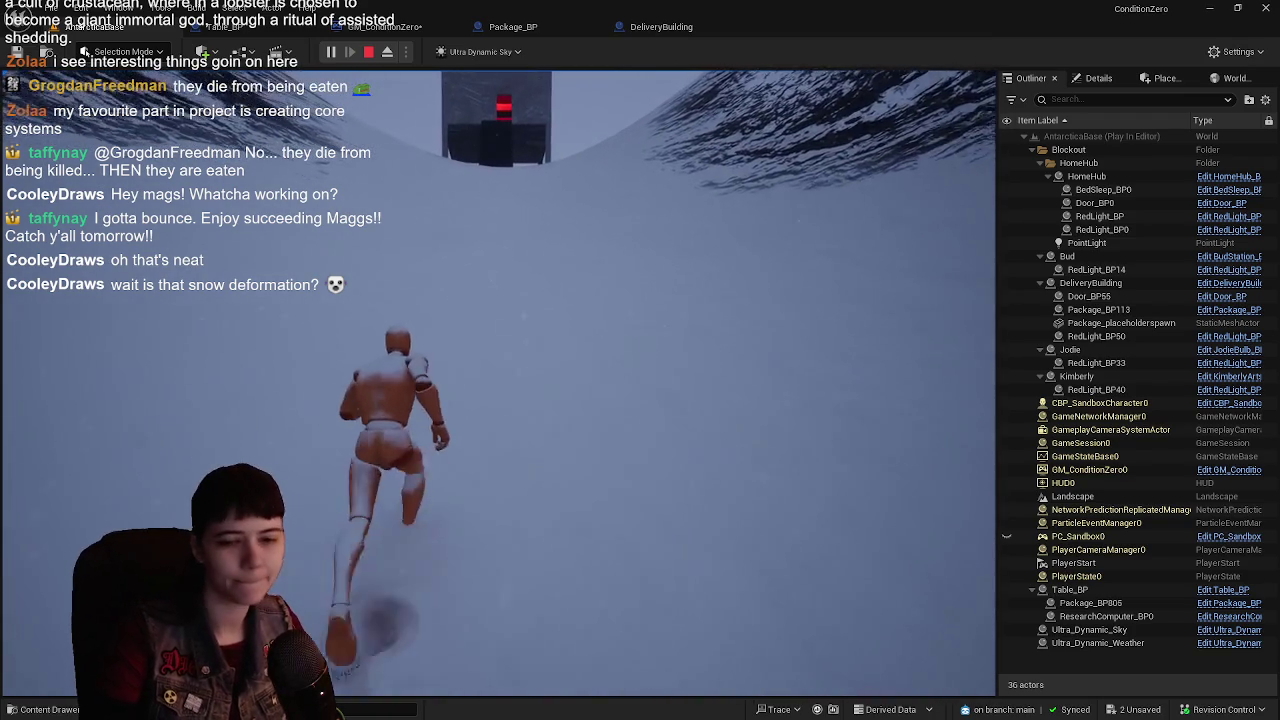
key("w")
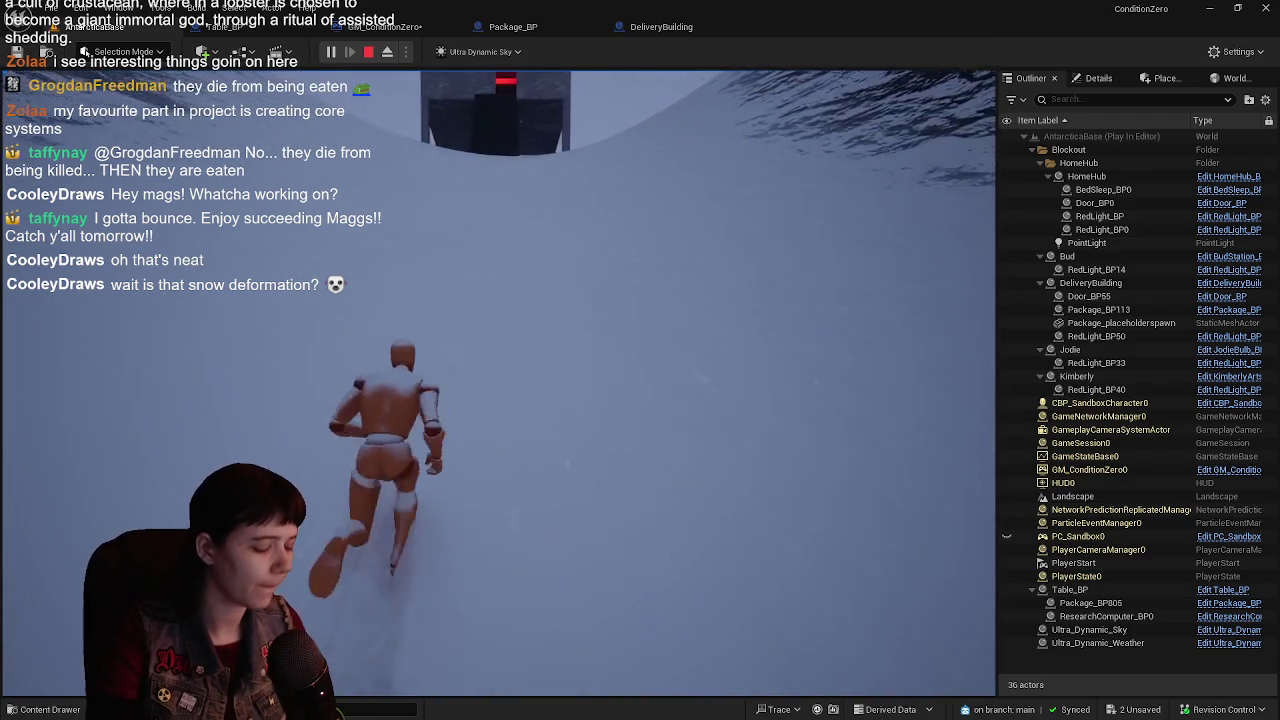
key("w")
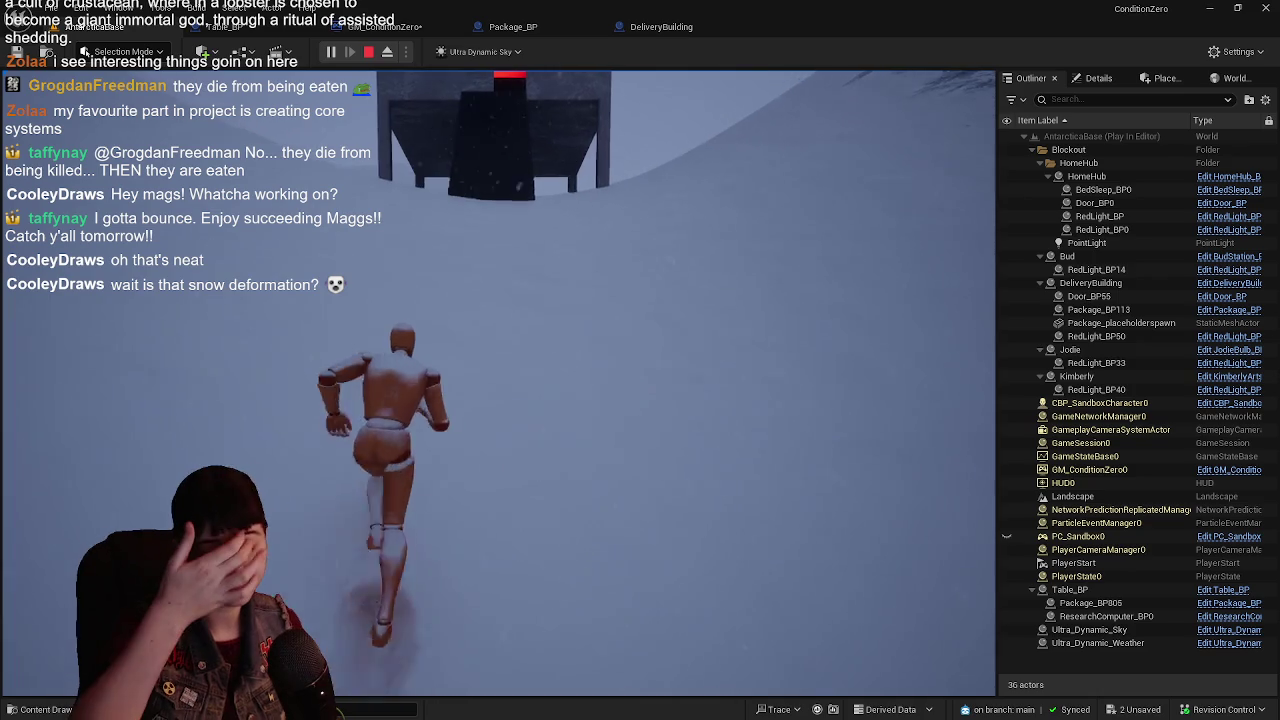
key("w")
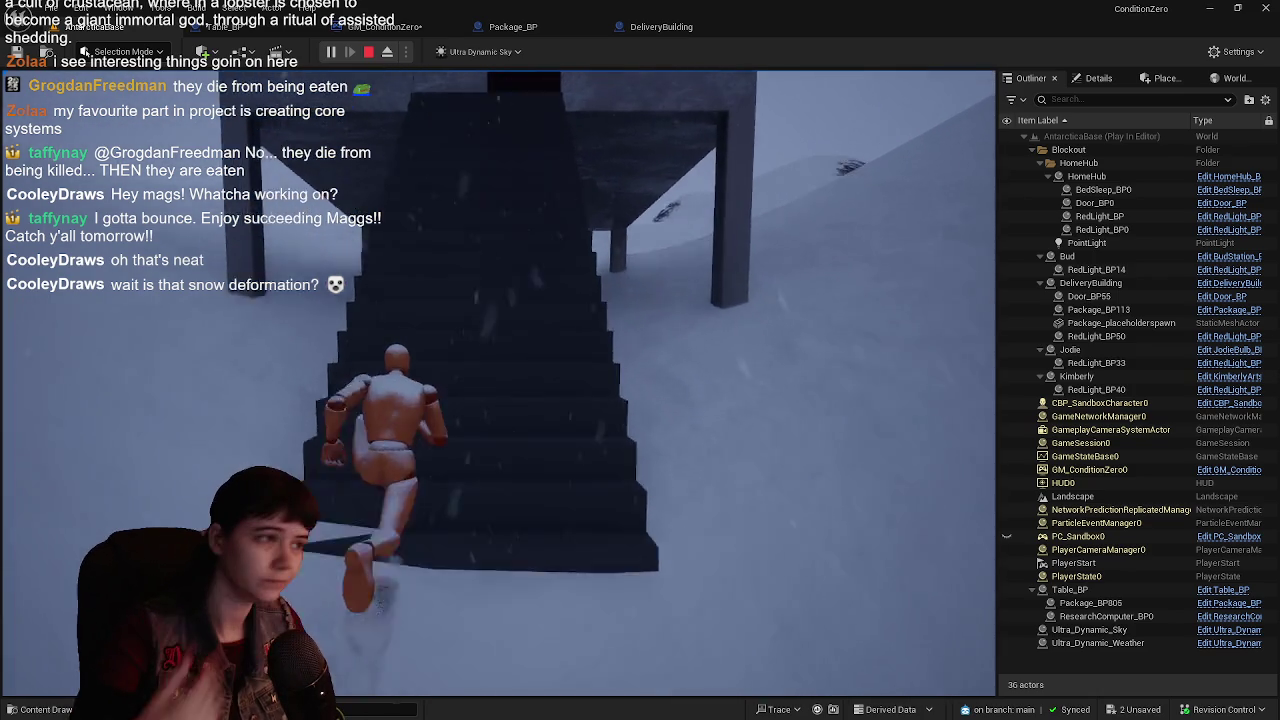
- Pick up the red package and carry it out across the snow toward the red-lit box
key("w")
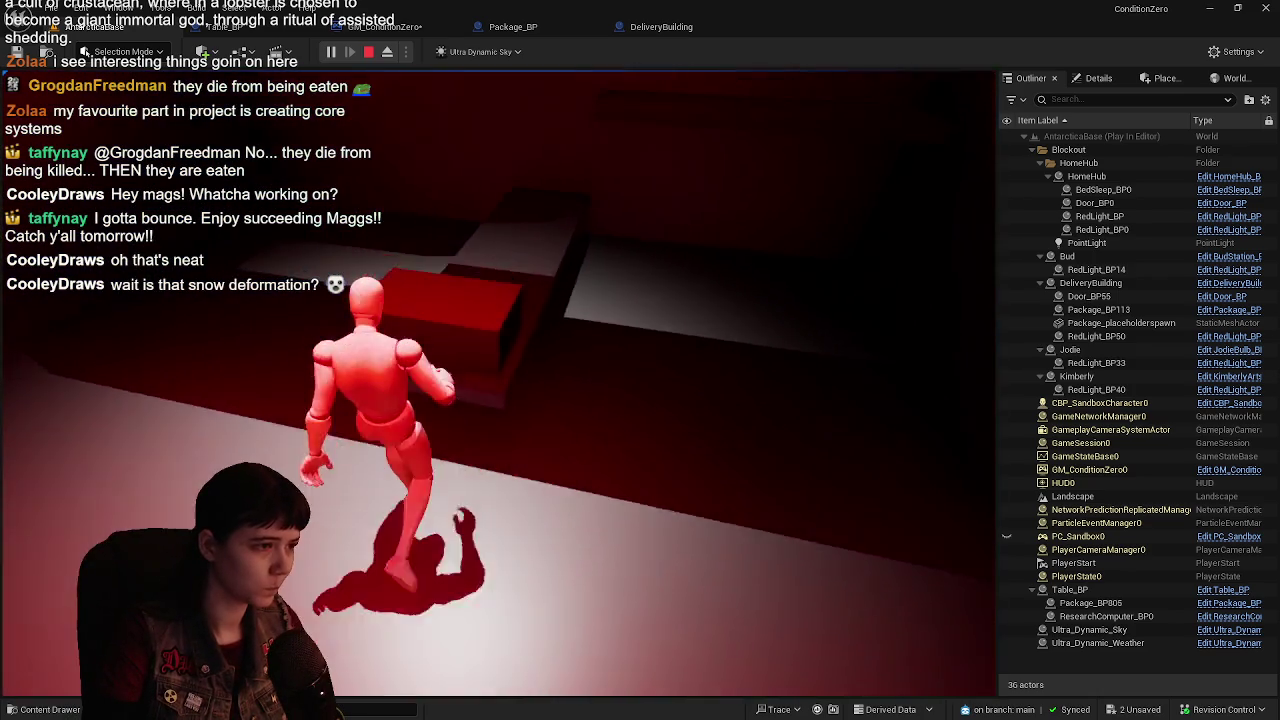
key("e")
key("w")
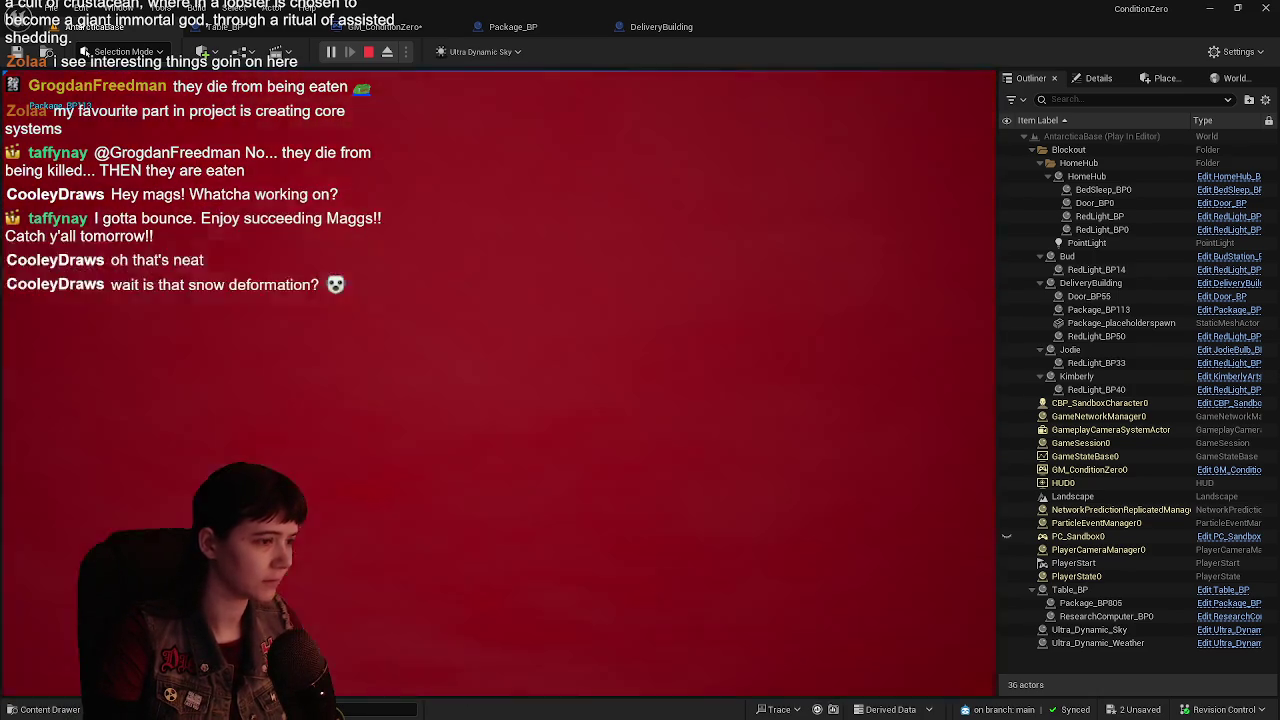
key("w")
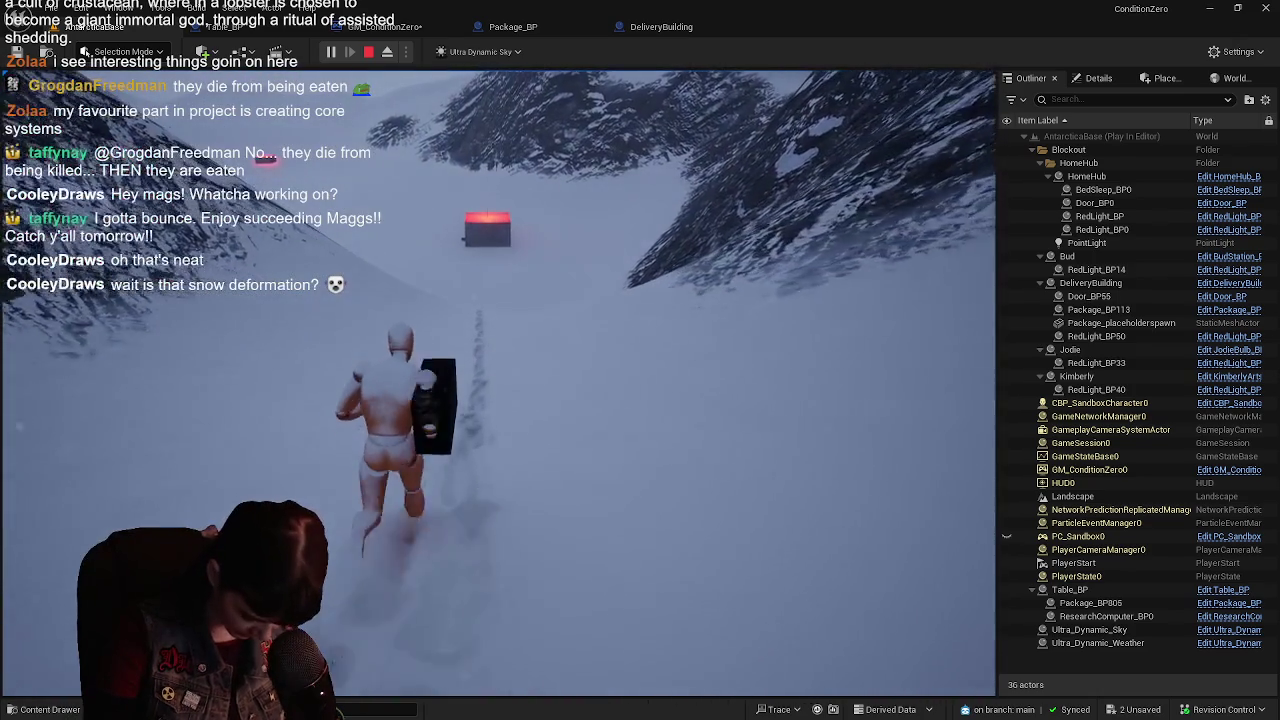
key("w")
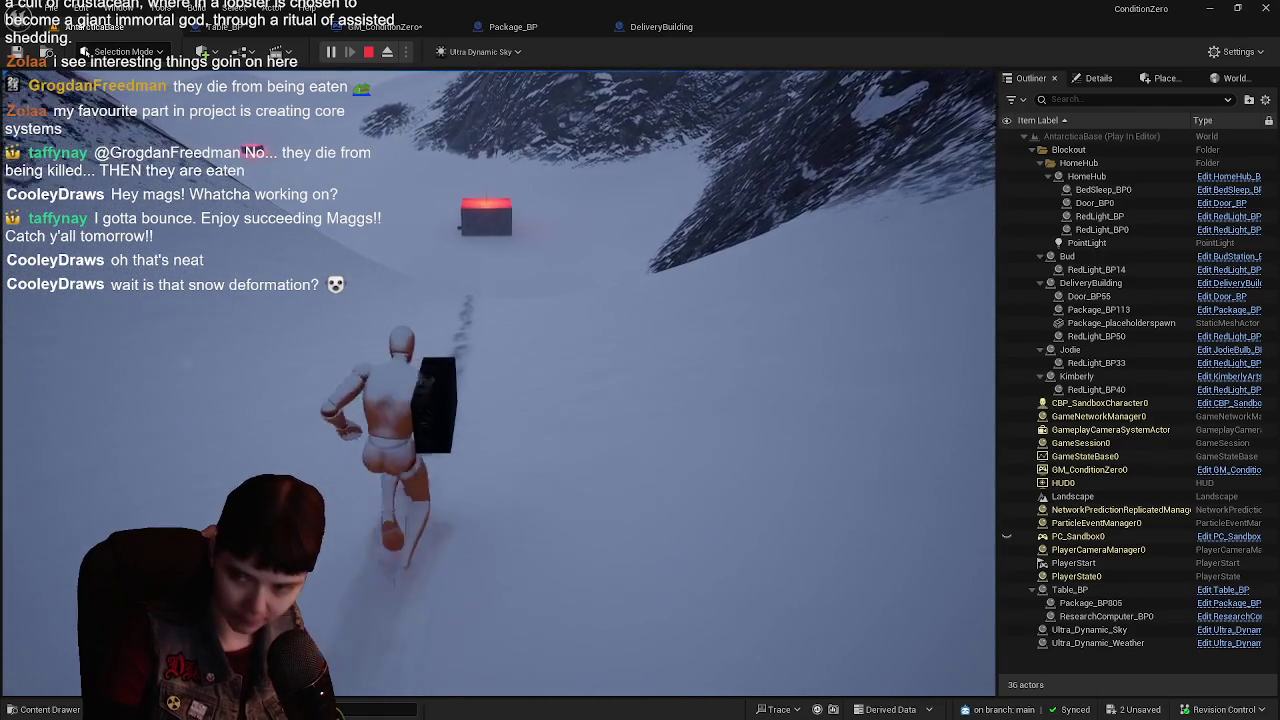
key("w")
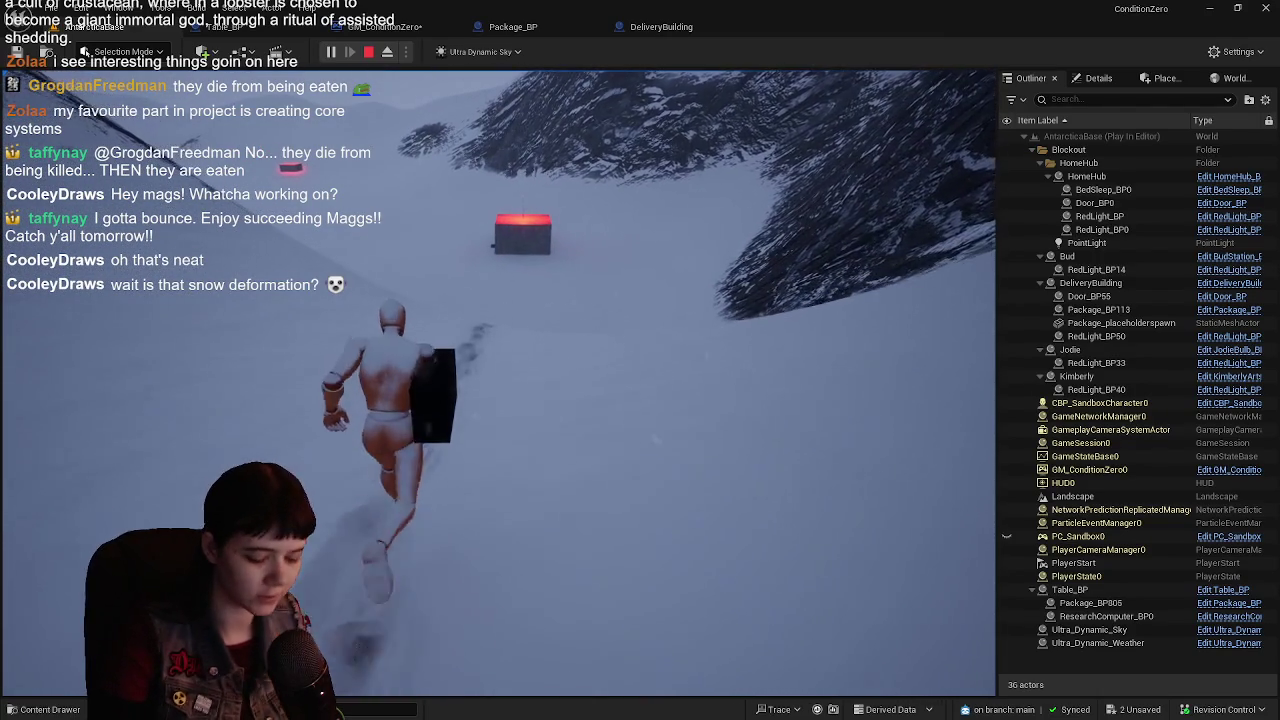
key("w")
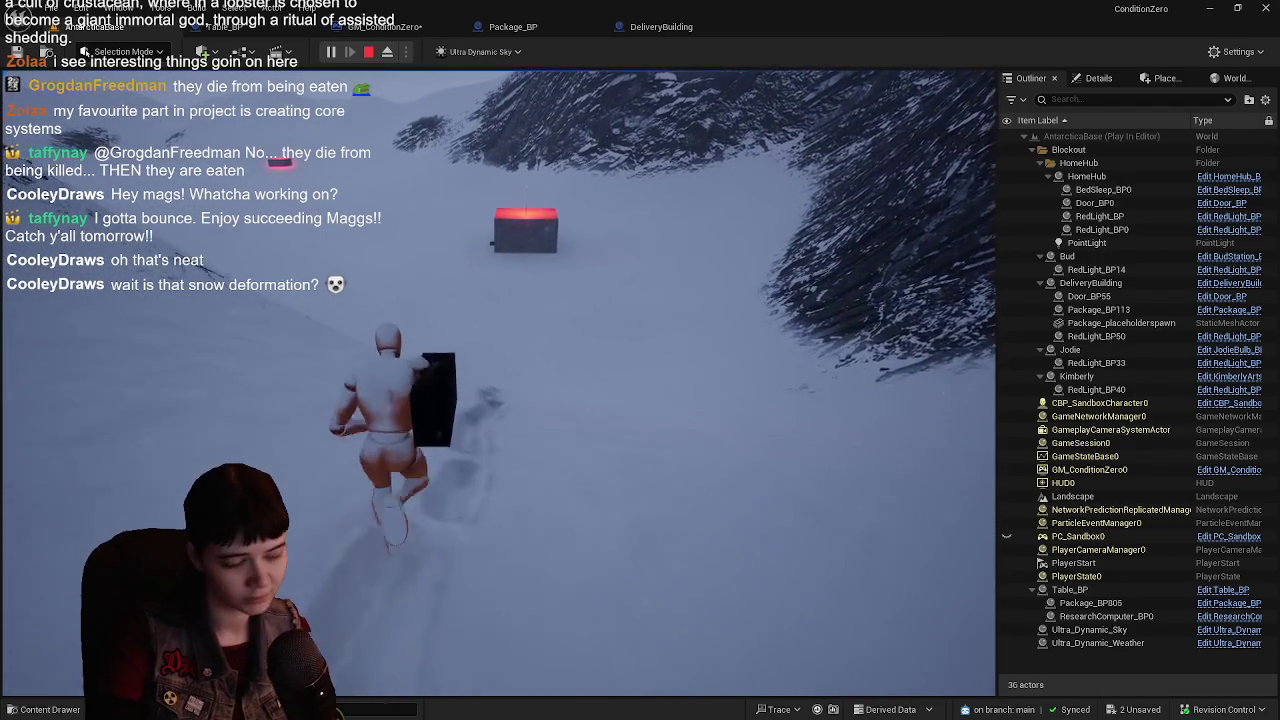
key("w")
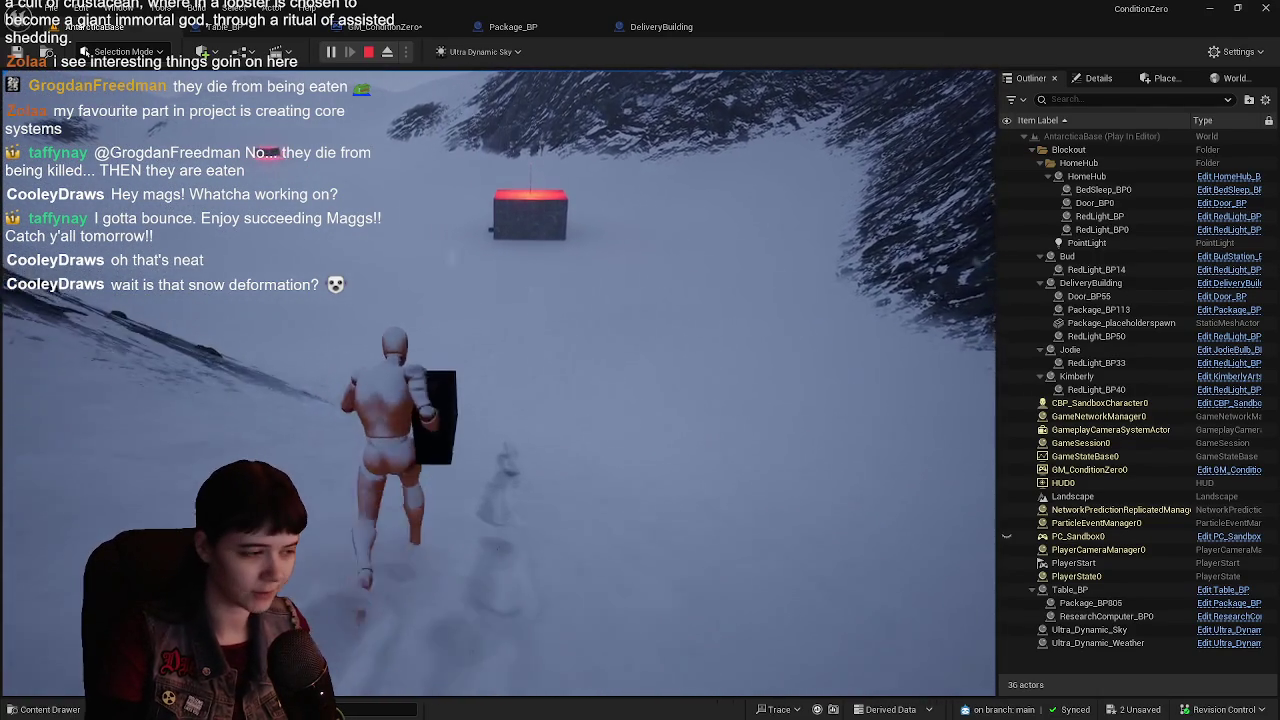
key("w")
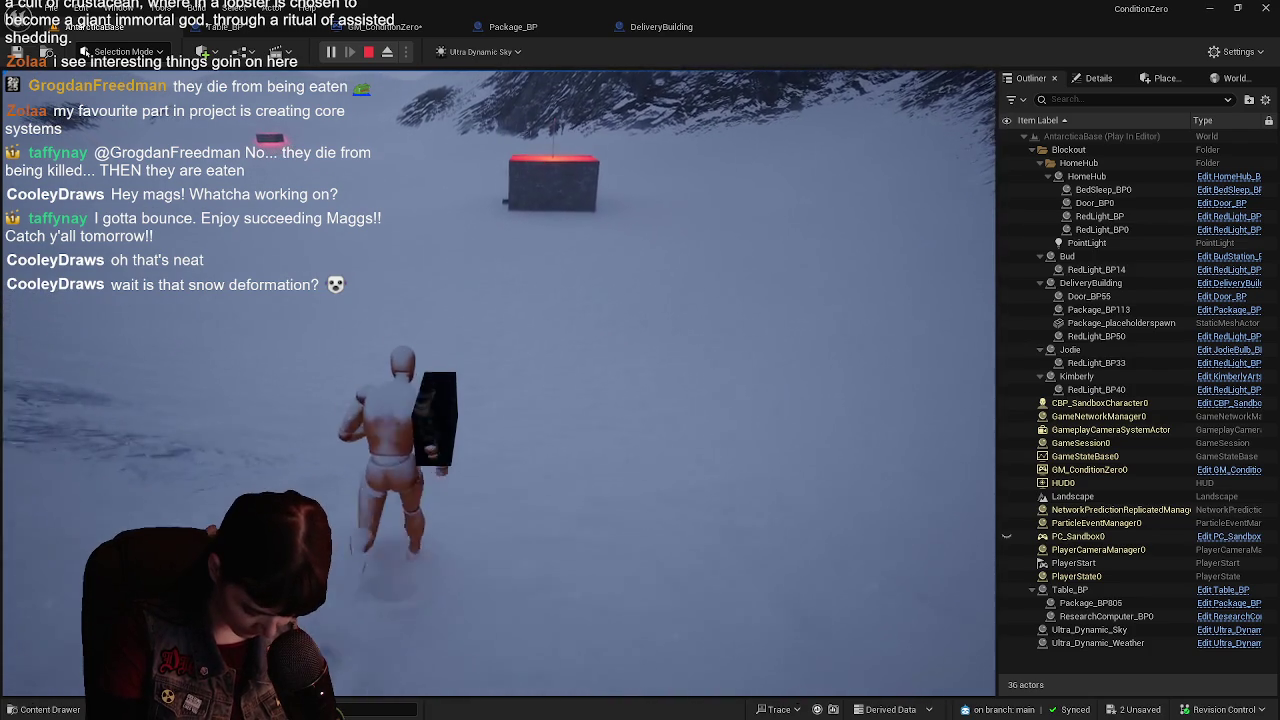
key("w")
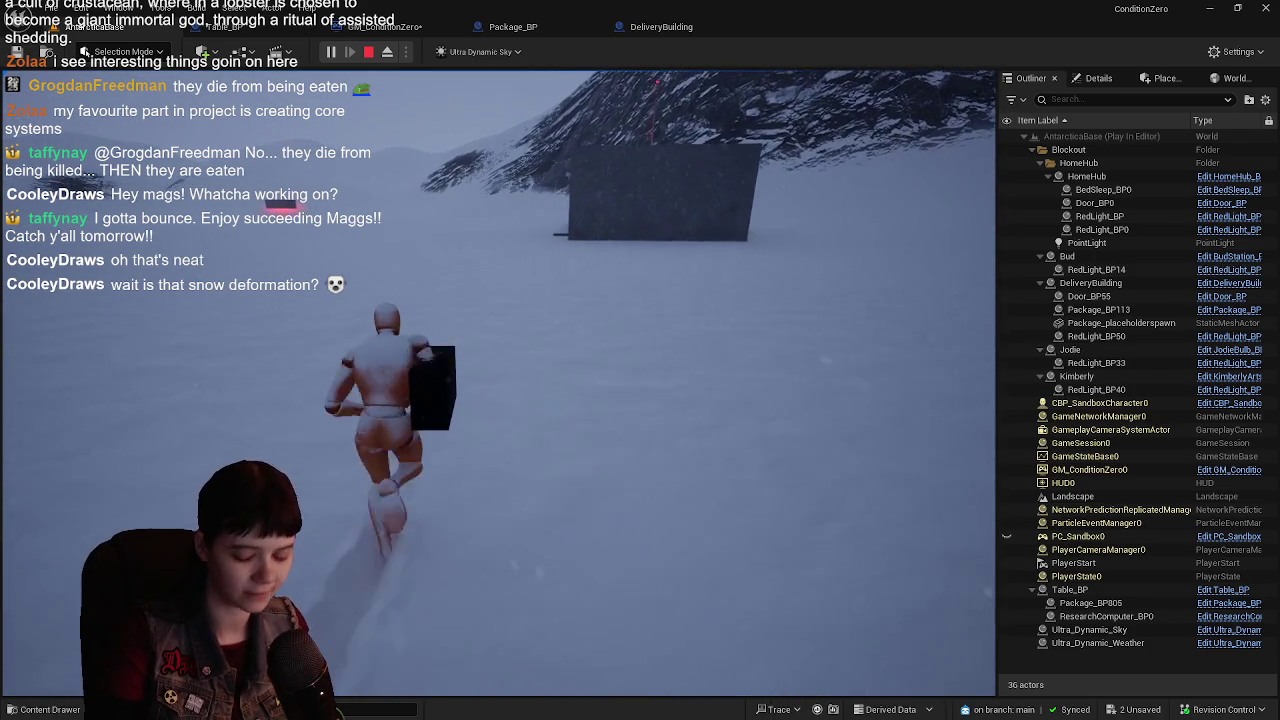
- Run the package on to the dark recipient building and along its wall
key("w")
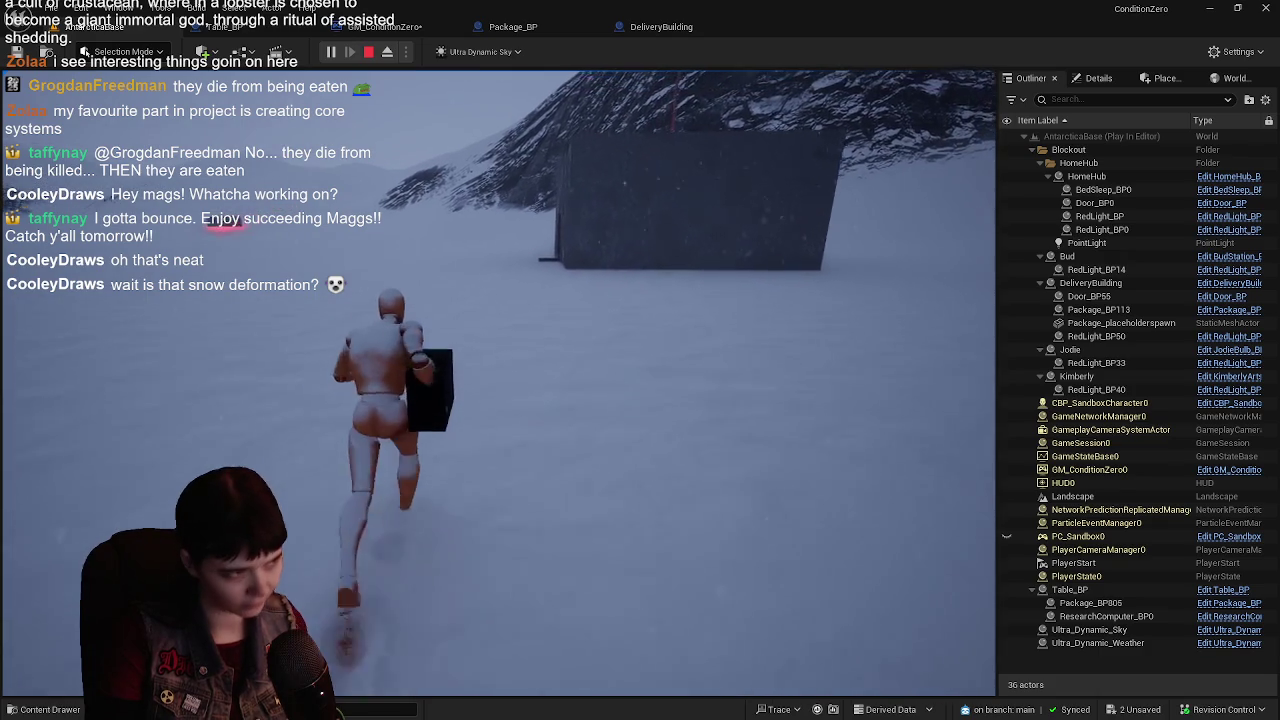
key("w")
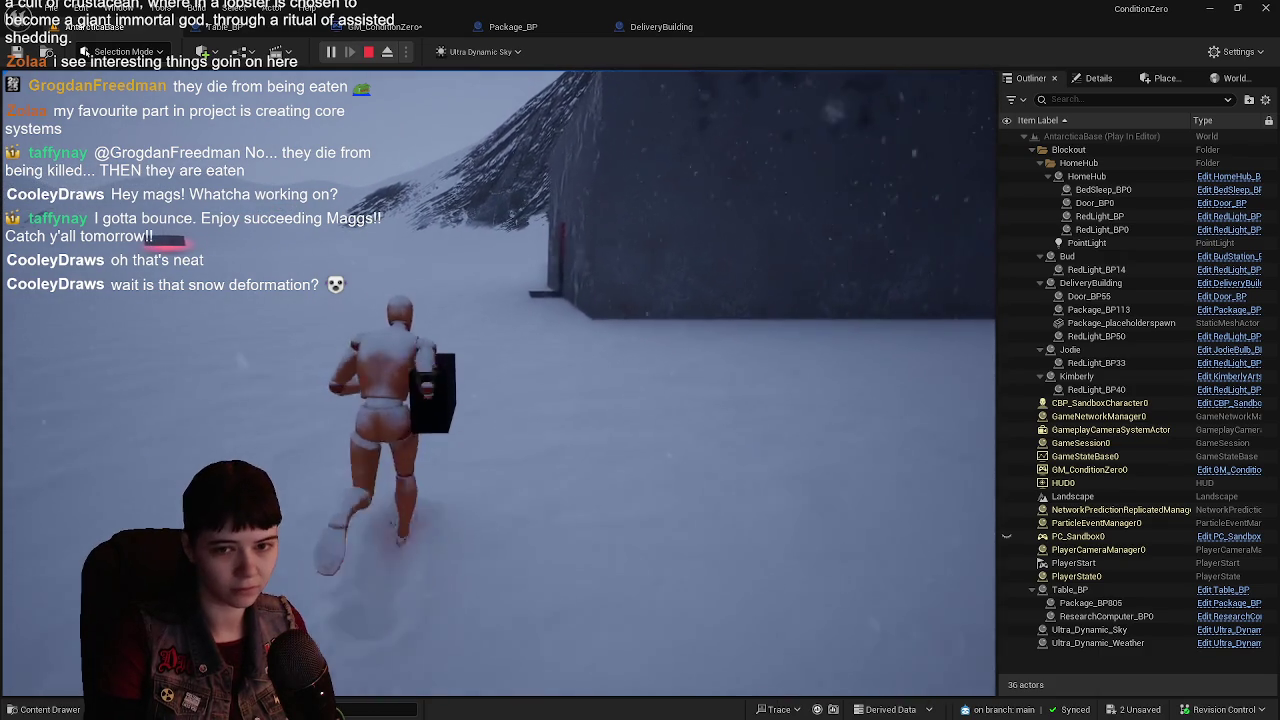
key("w")
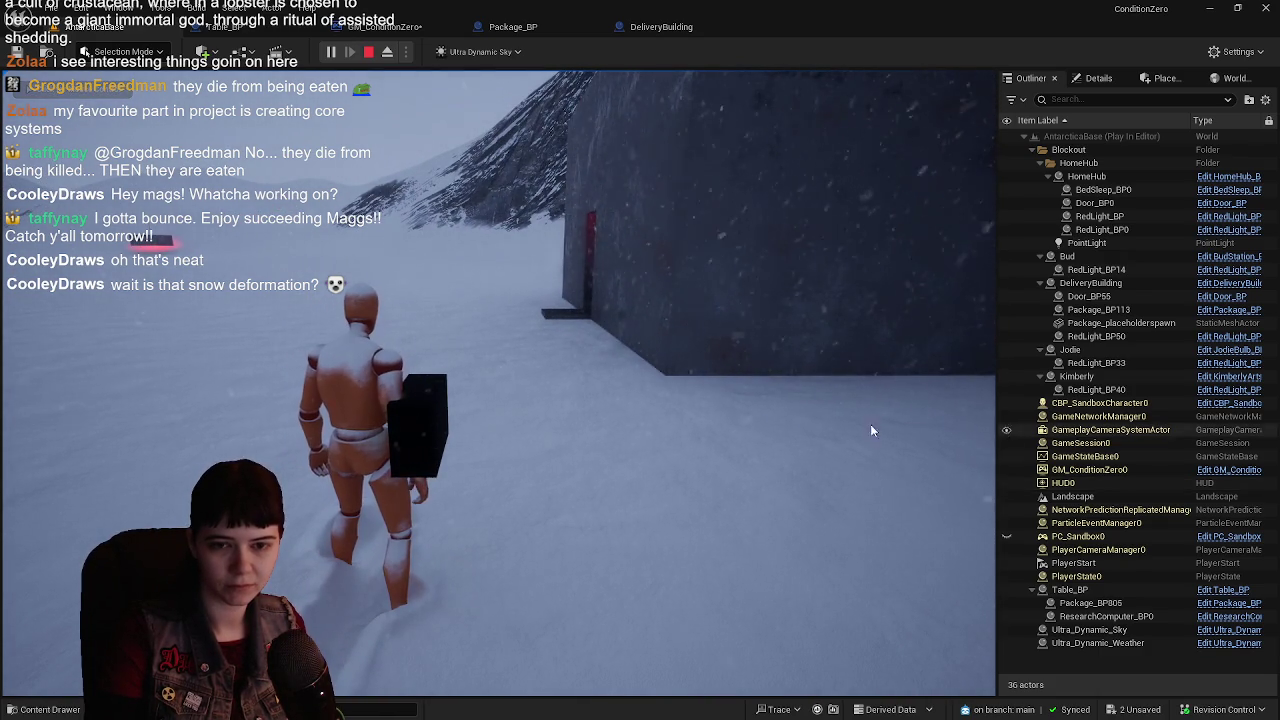
- Carry the package through the red doorway to the table, then back out onto the snow
key("w")
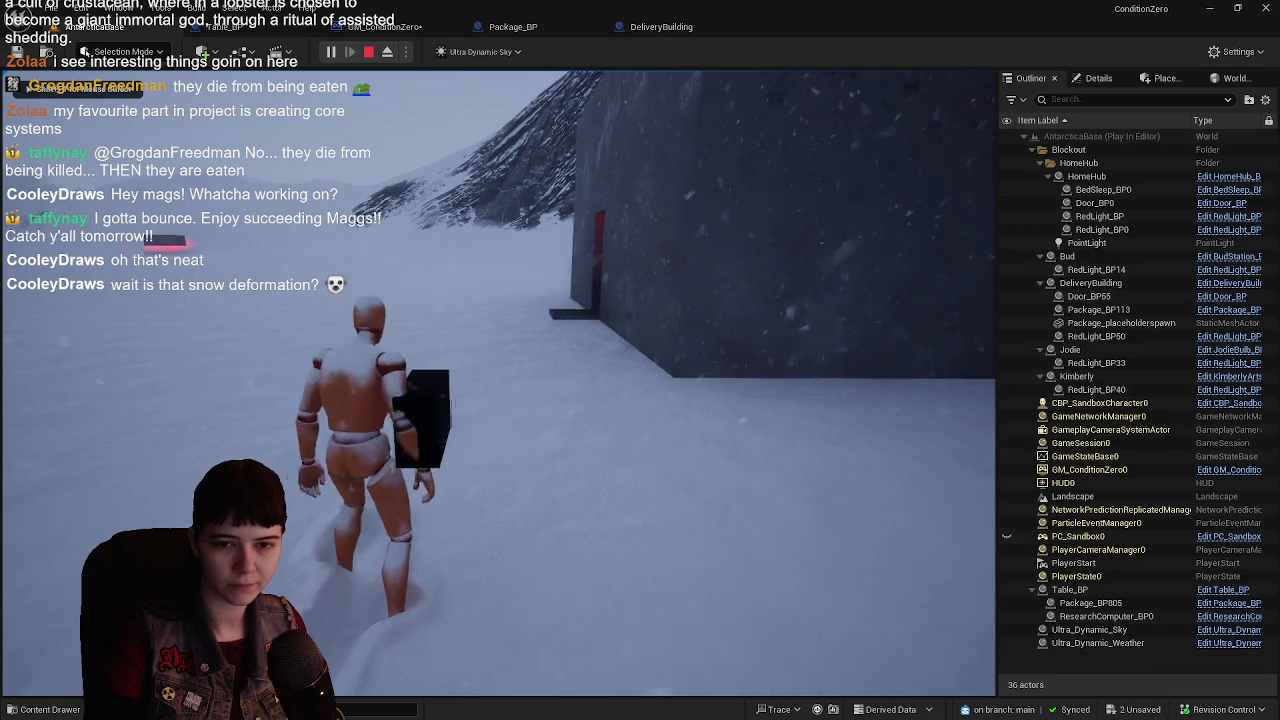
key("w")
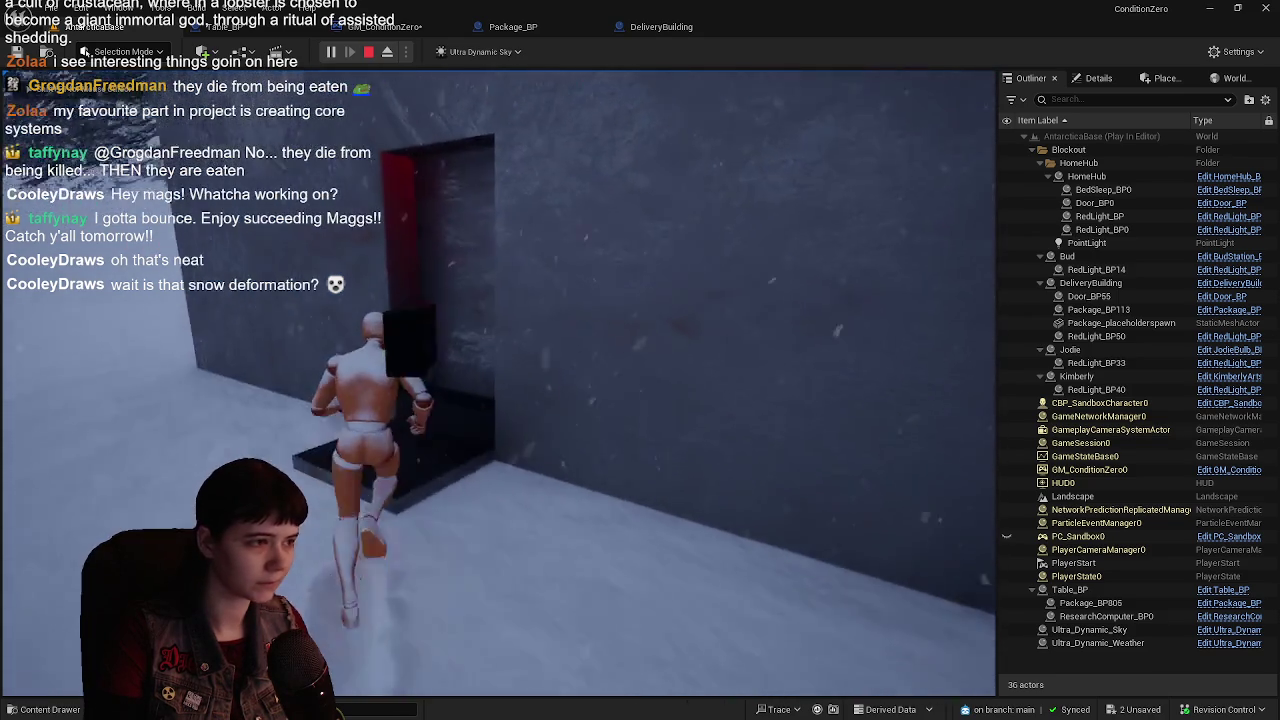
key("w")
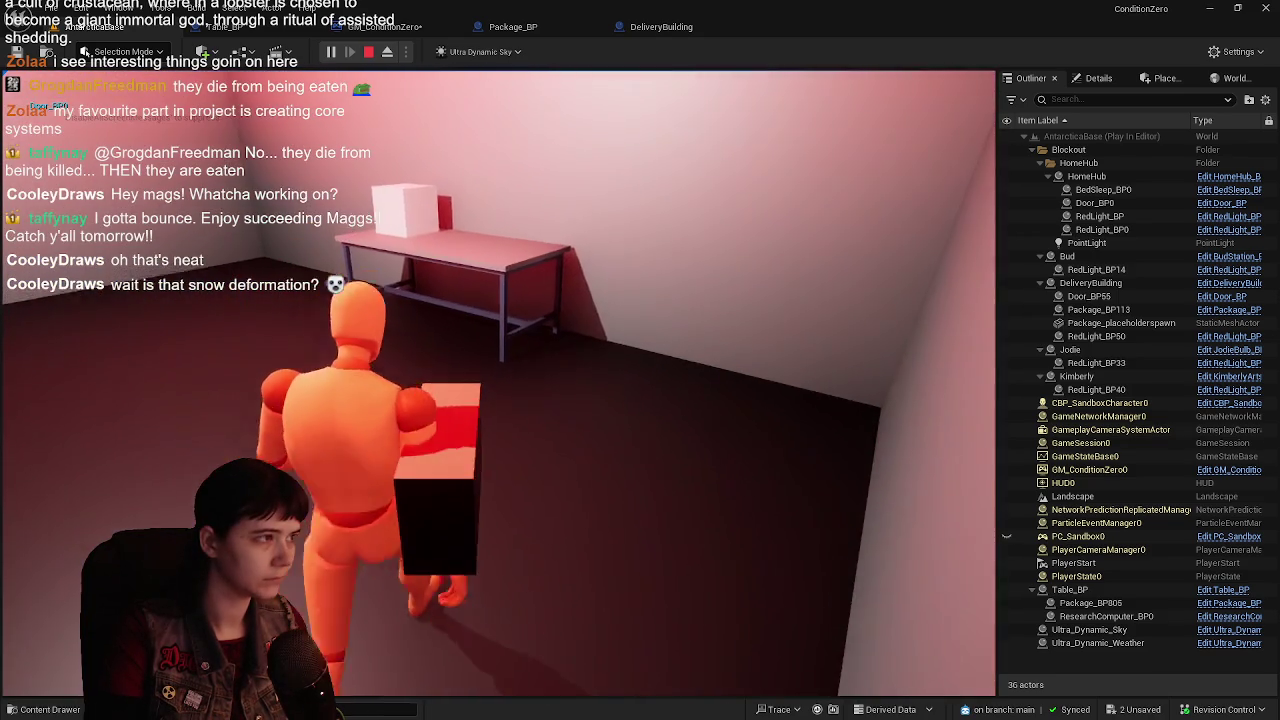
key("w")
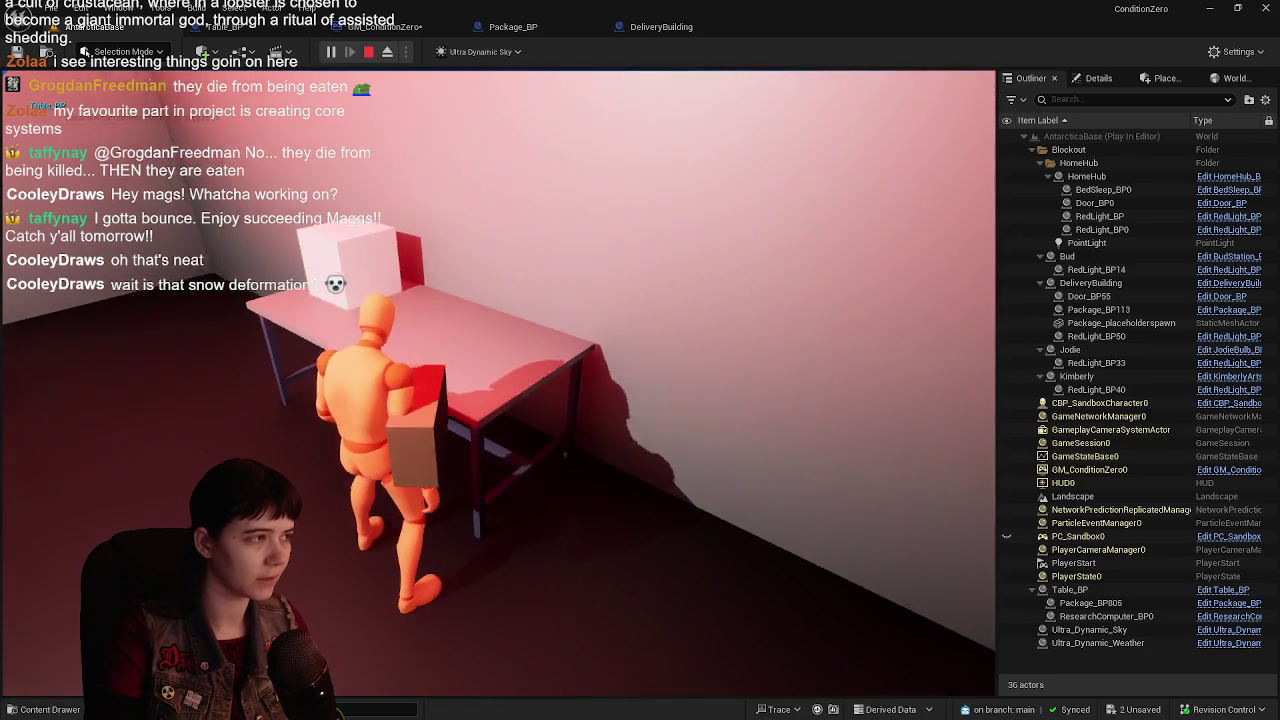
key("w")
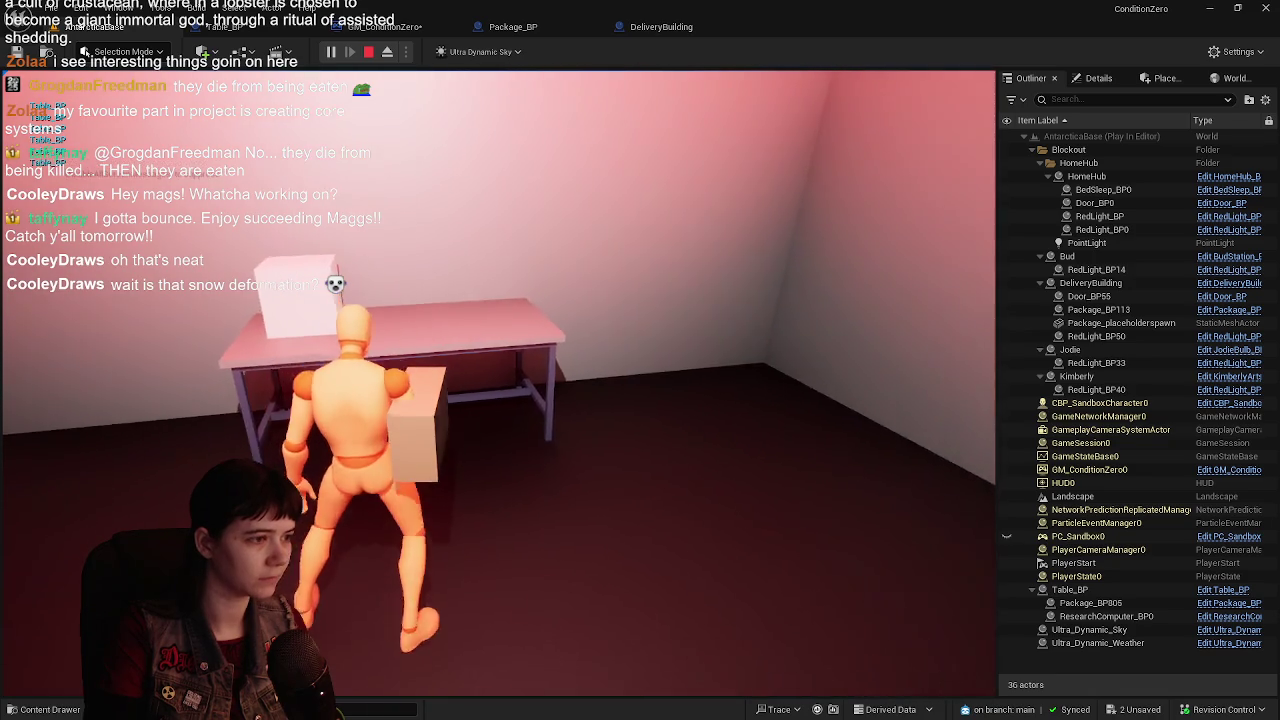
key("w")
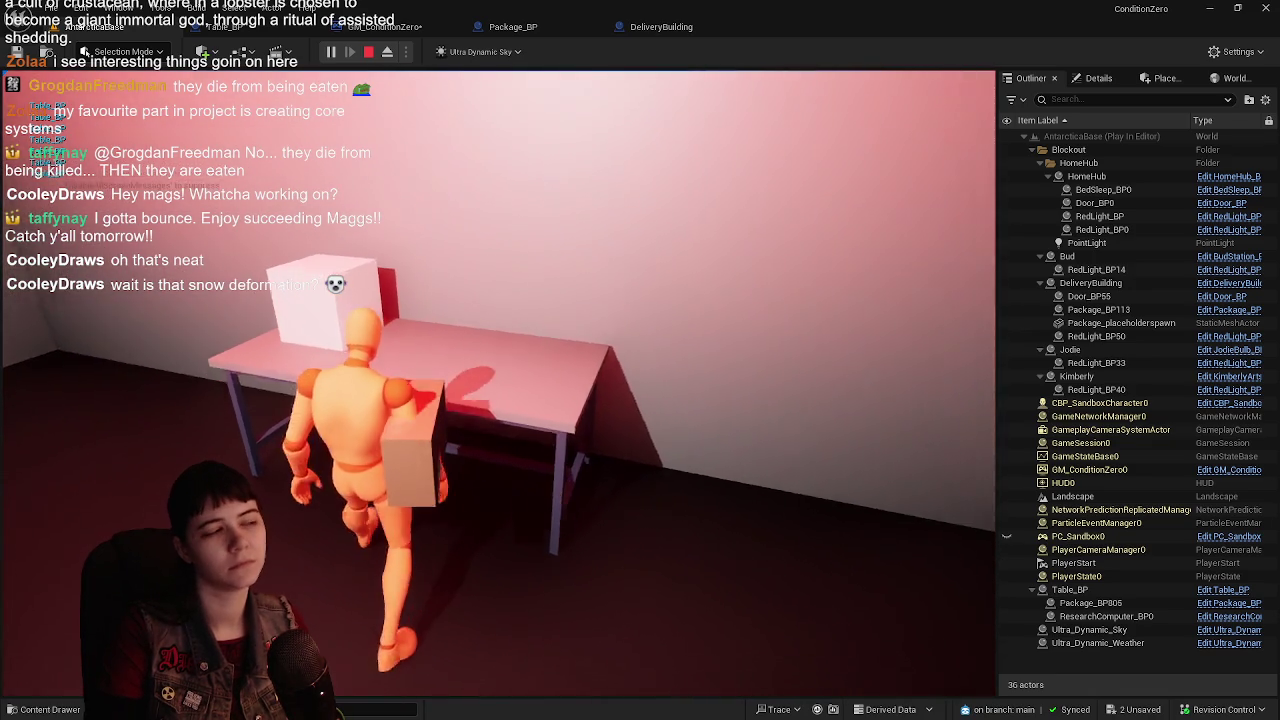
key("w")
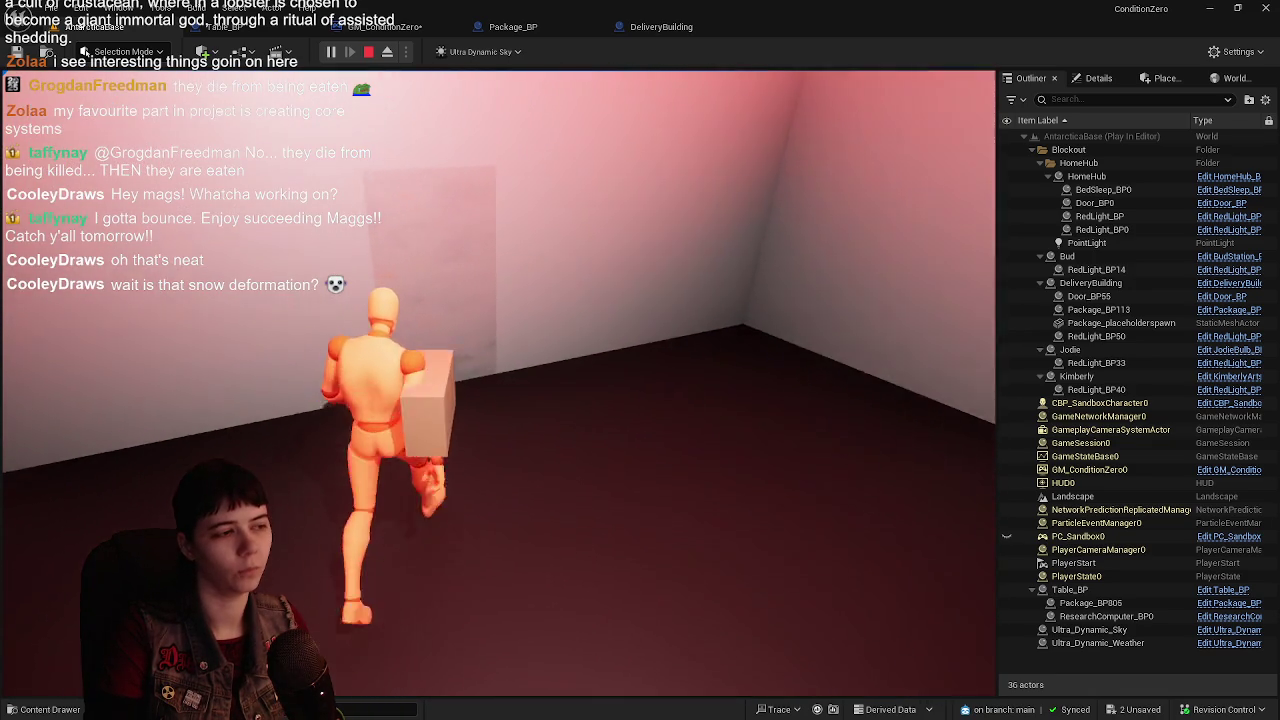
key("w")
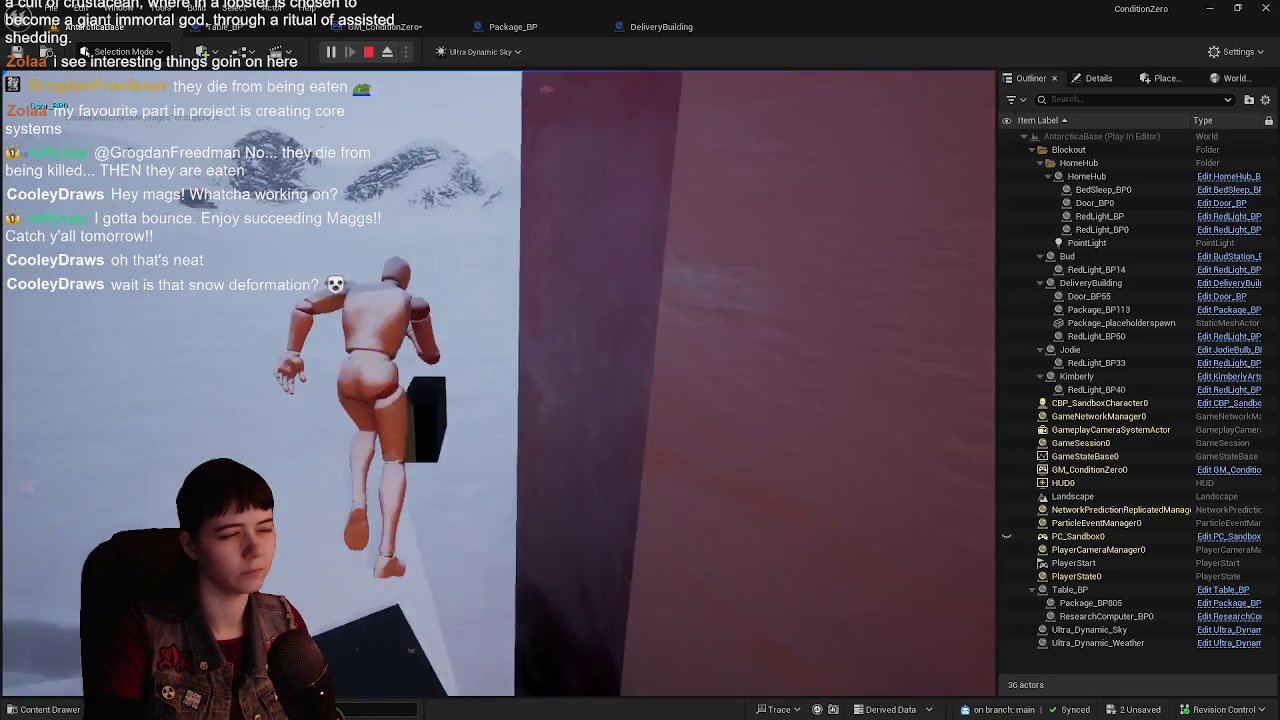
- Run the package across the snow to the red-lit recipient building, then end the play test
key("w")
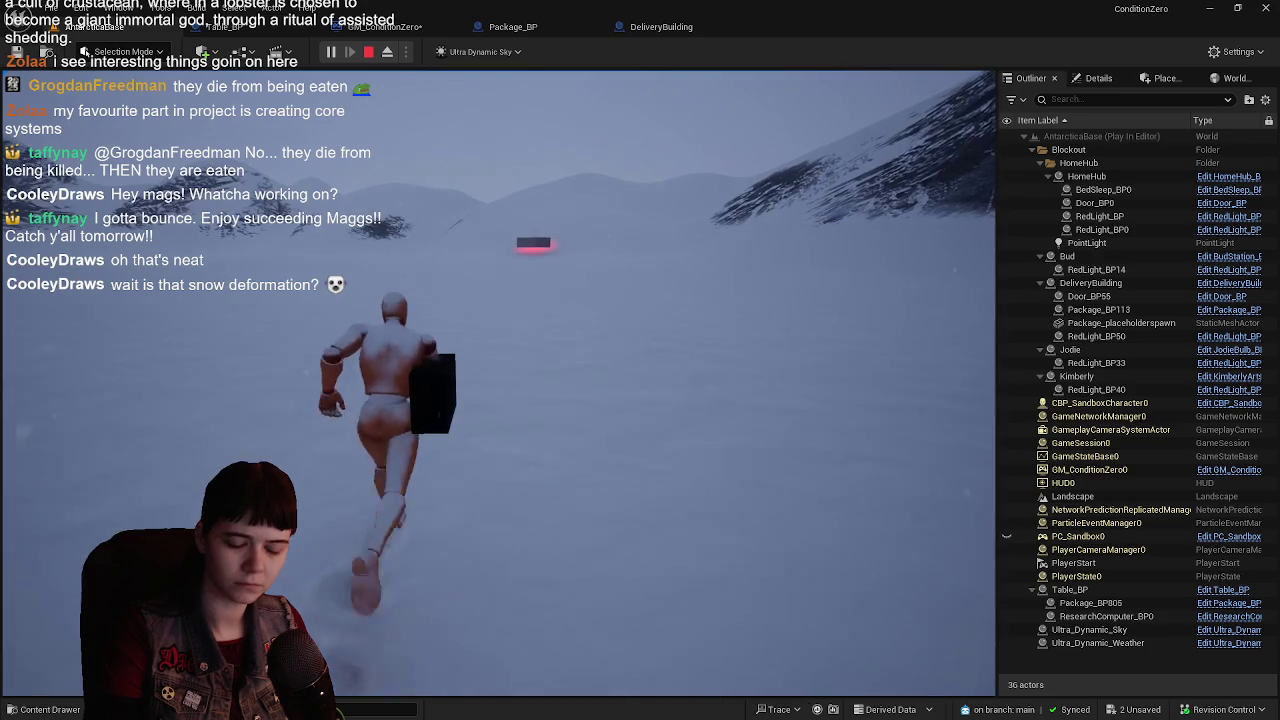
key("w")
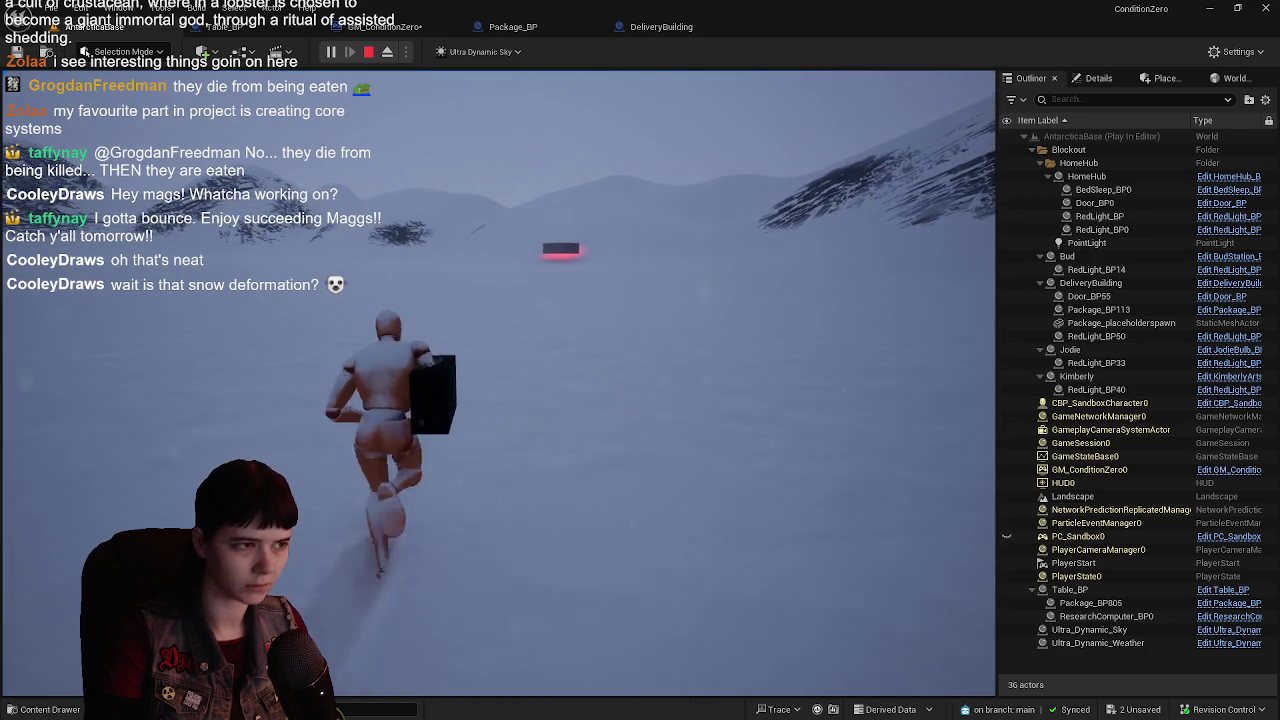
key("w")
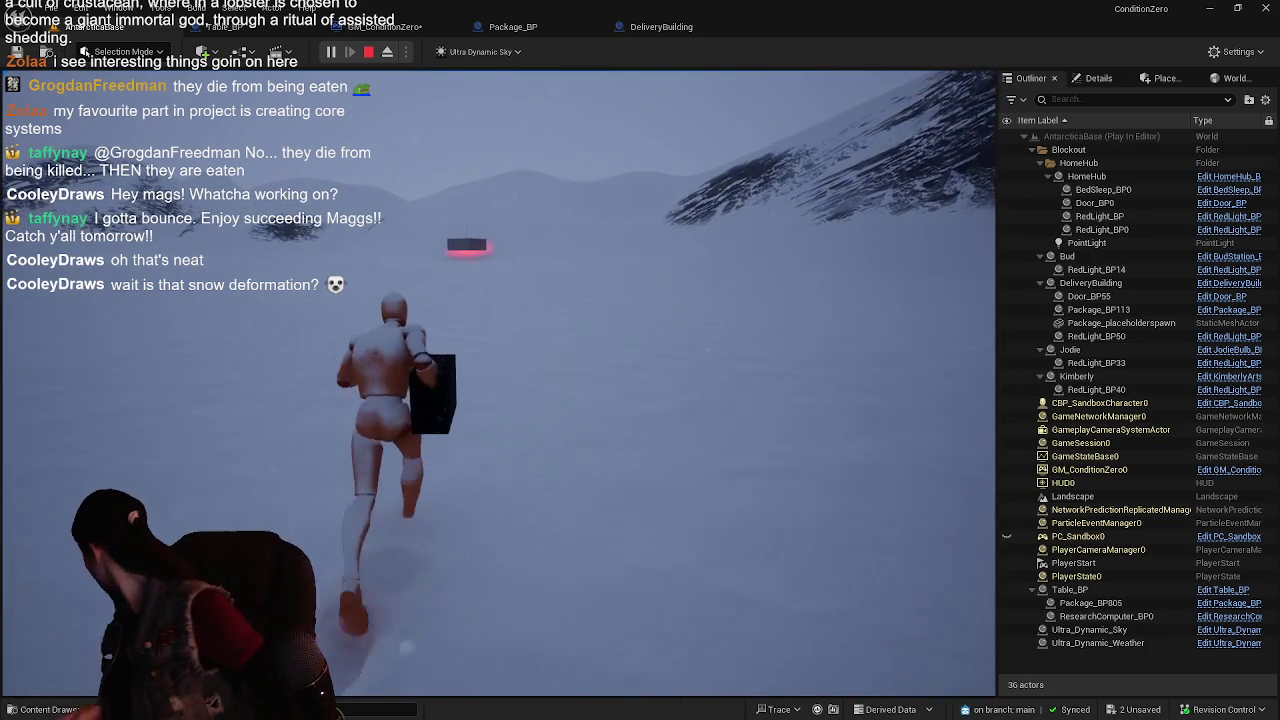
key("w")
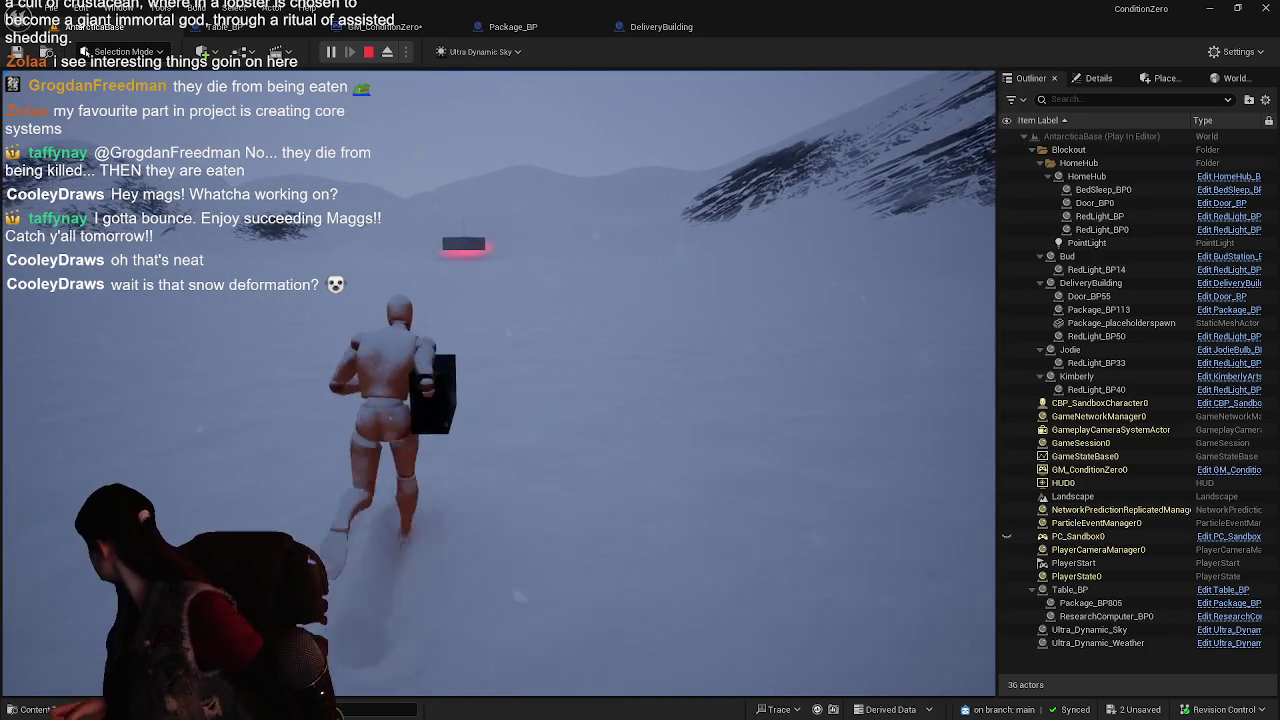
key("w")
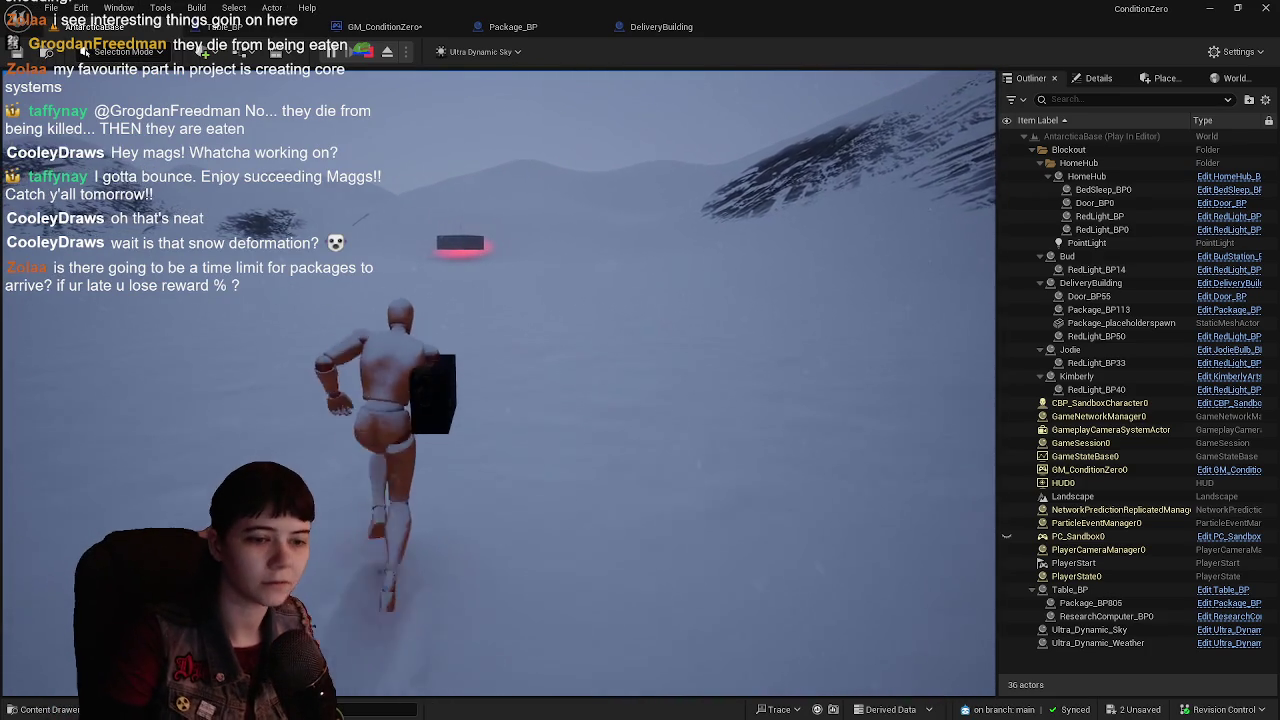
key("w")
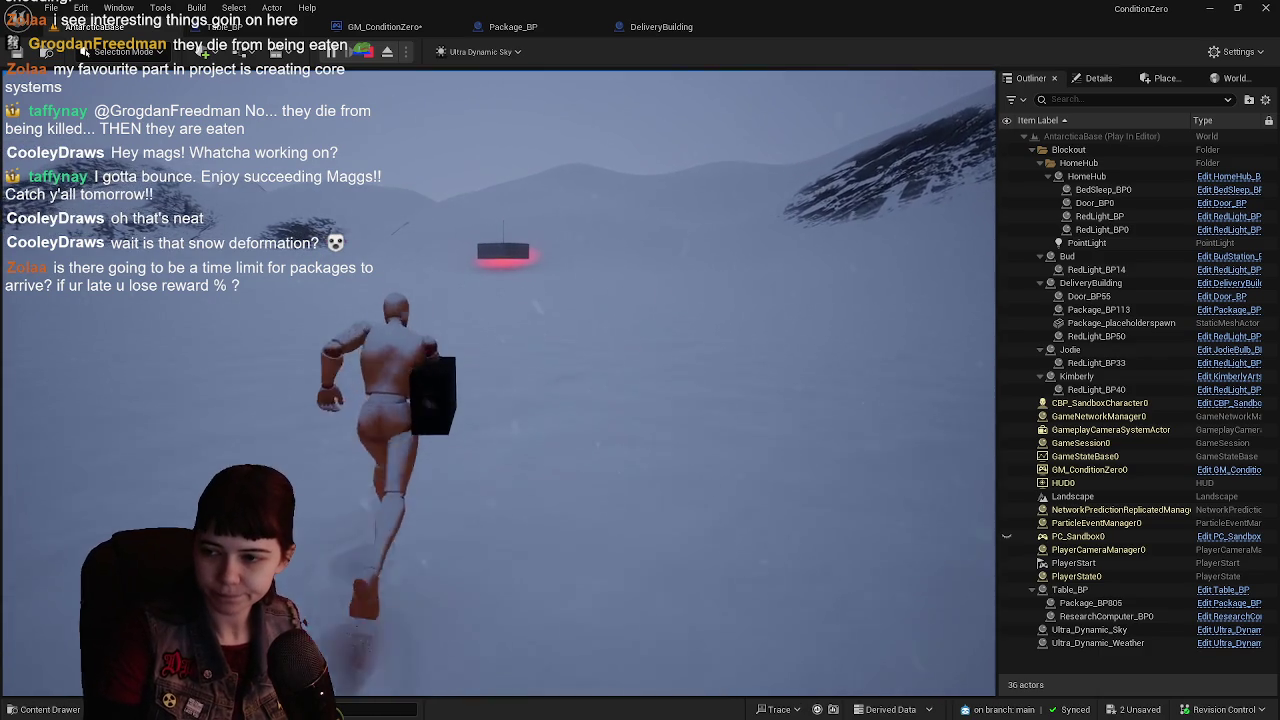
key("w")
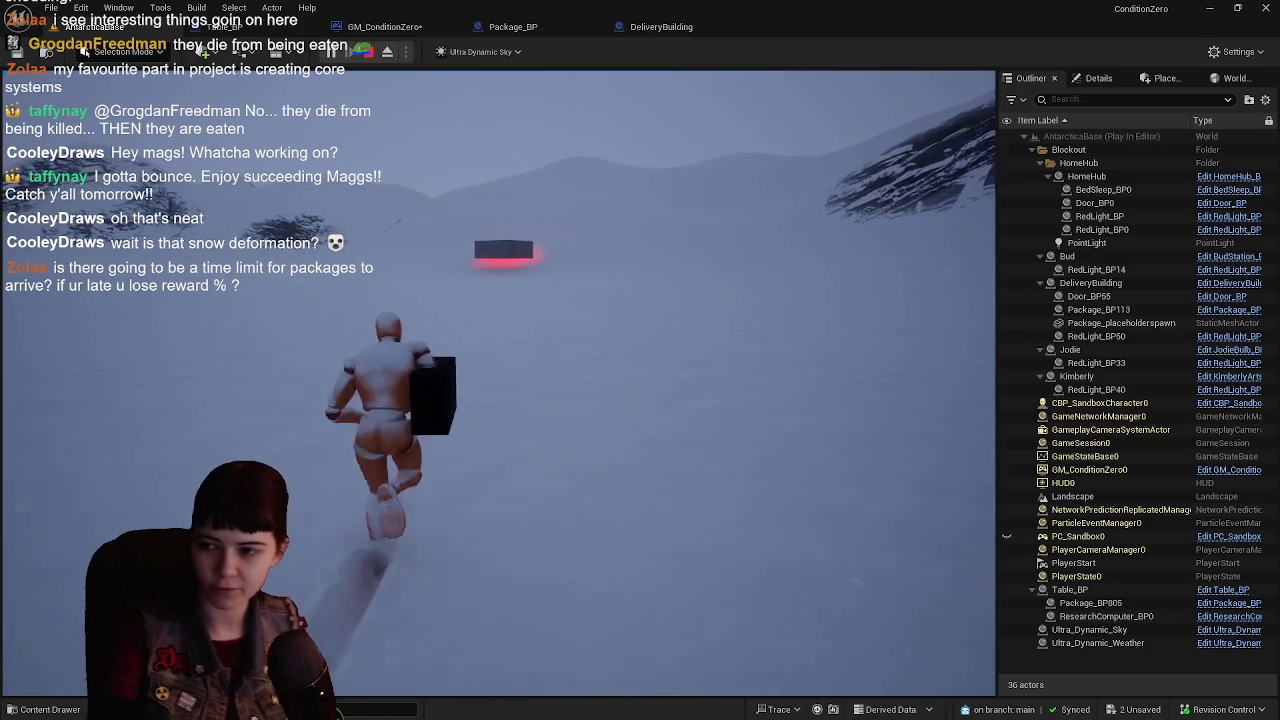
key("w")
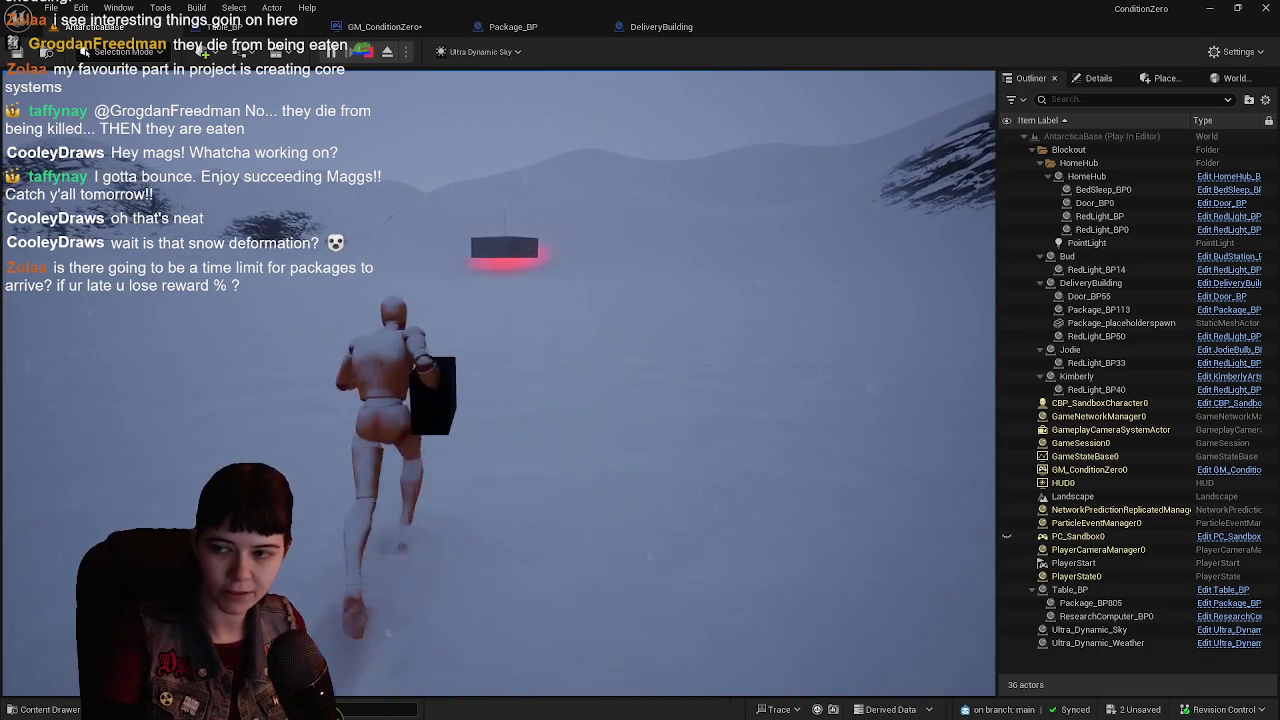
key("w")
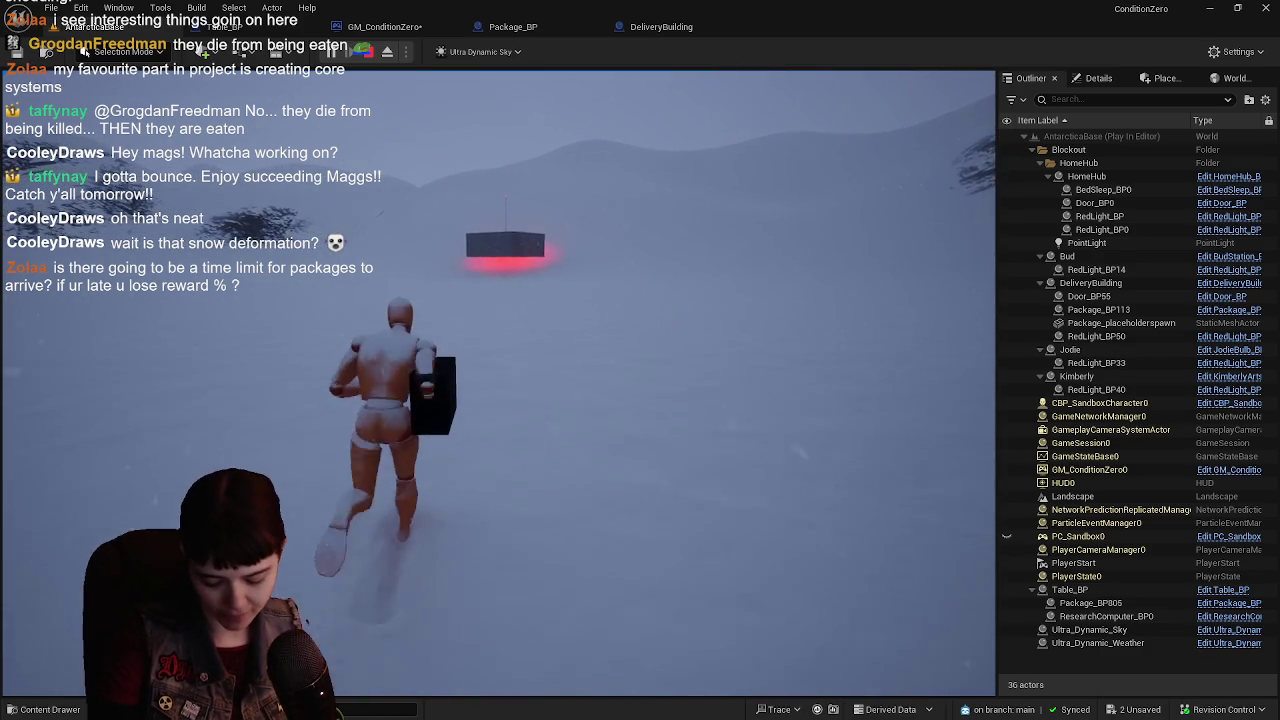
key("w")
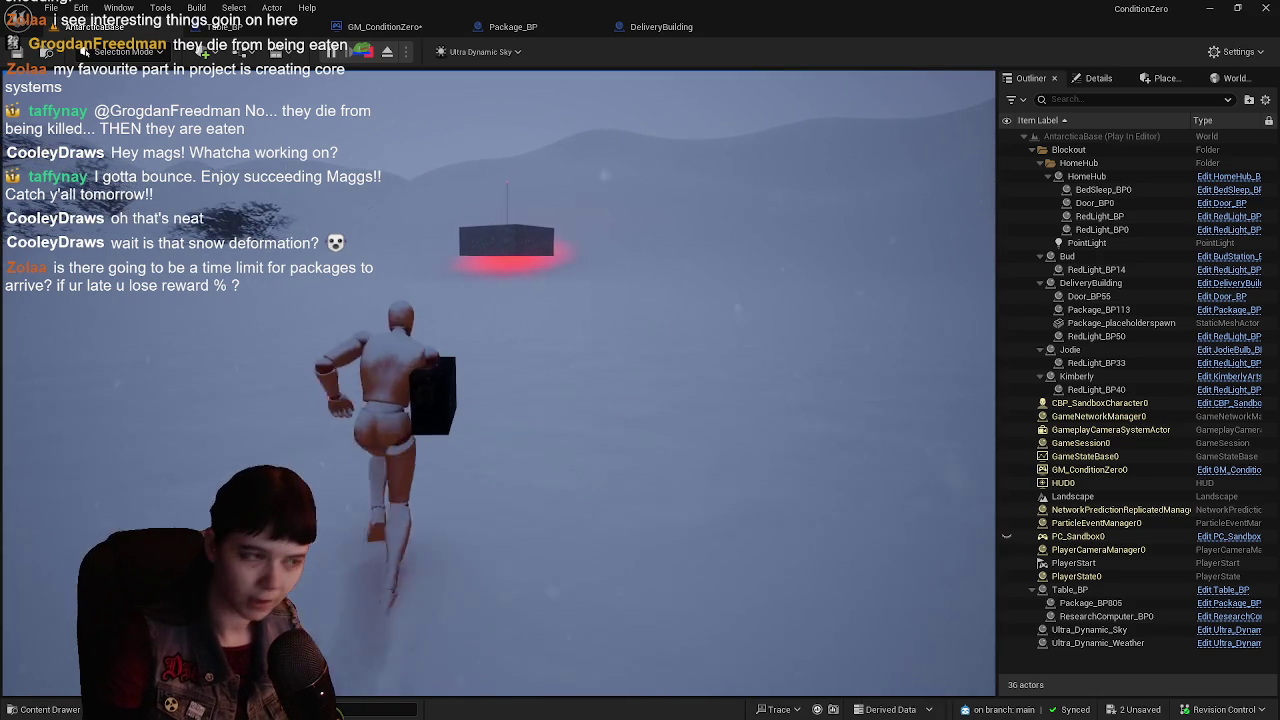
key("w")
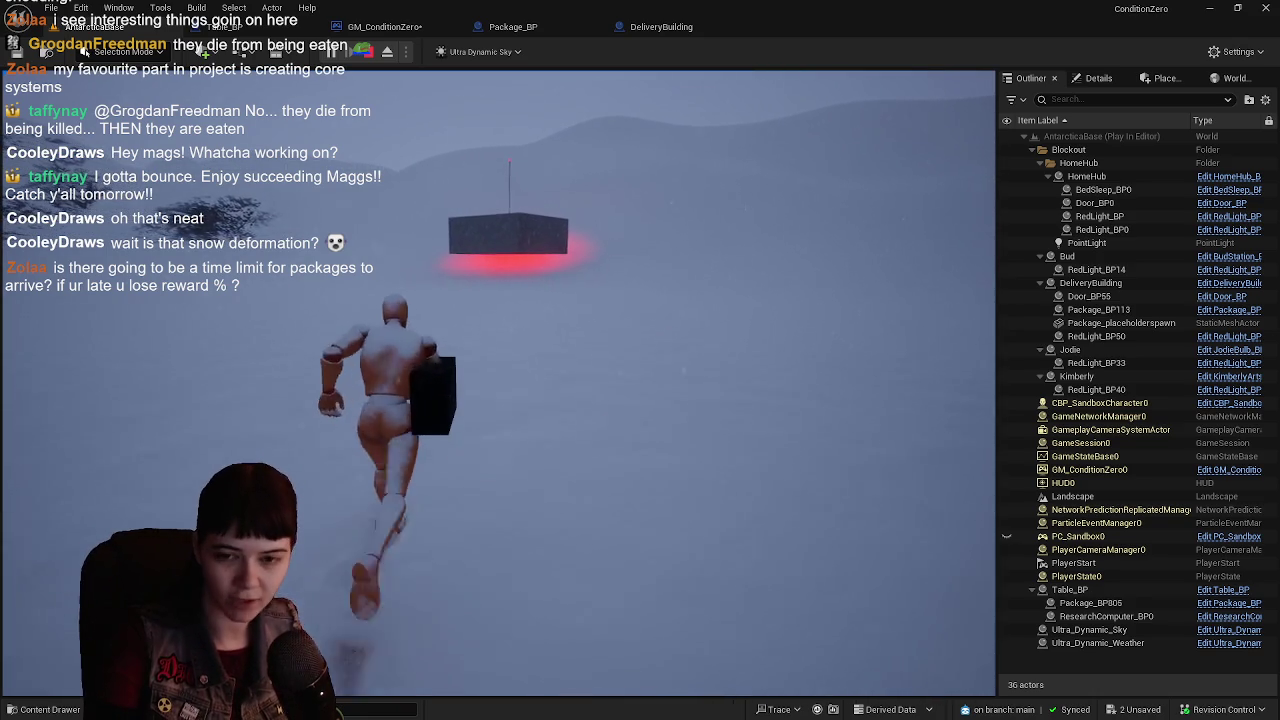
key("w")
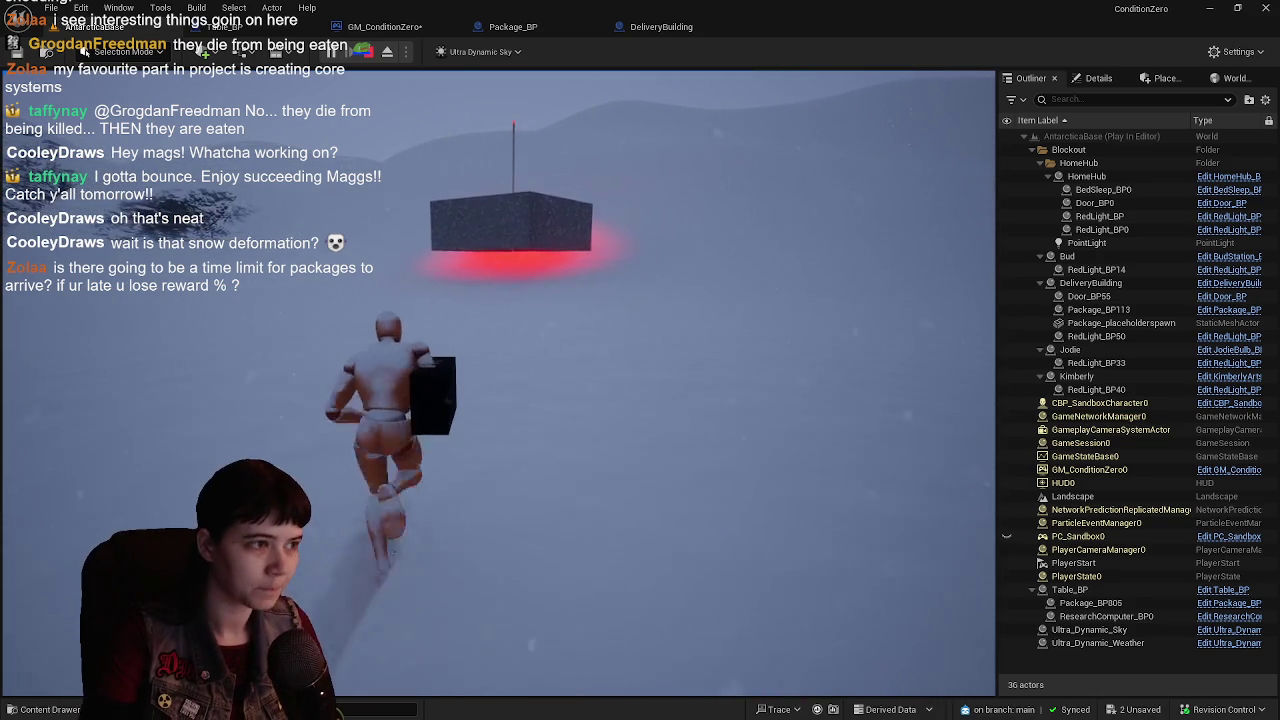
key("w")
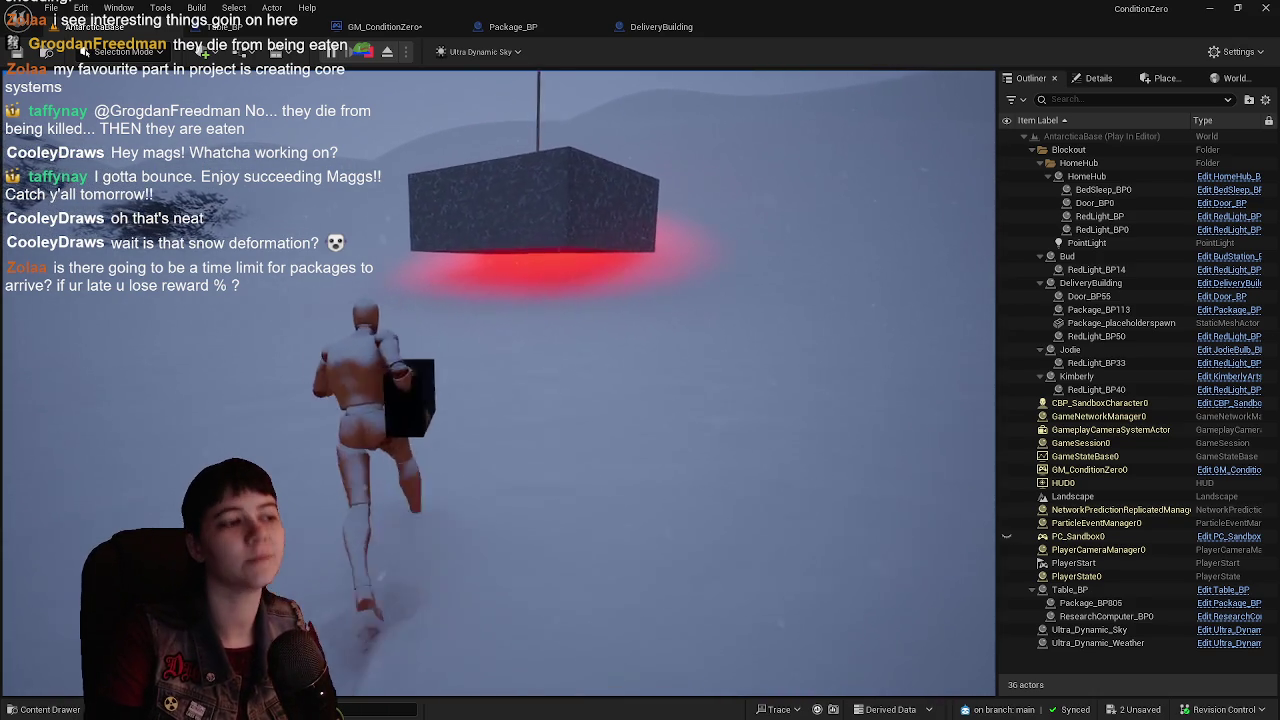
key("w")
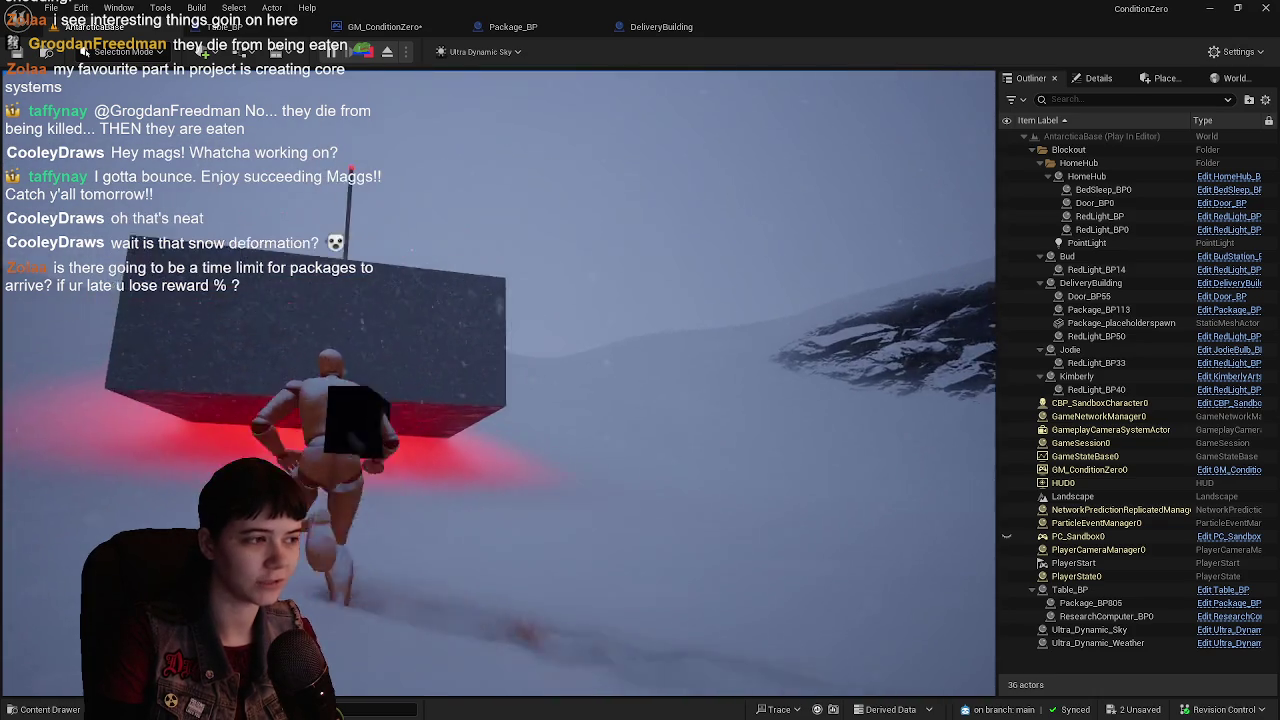
key("w")
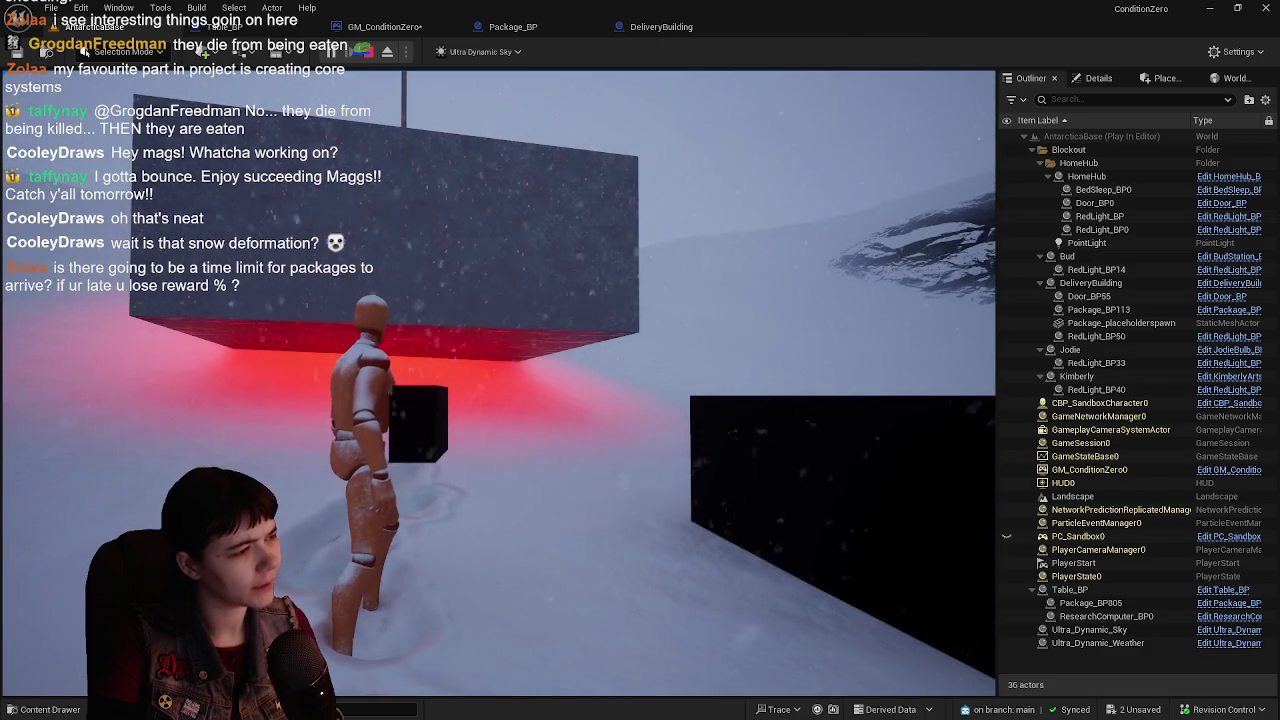
key("Escape")
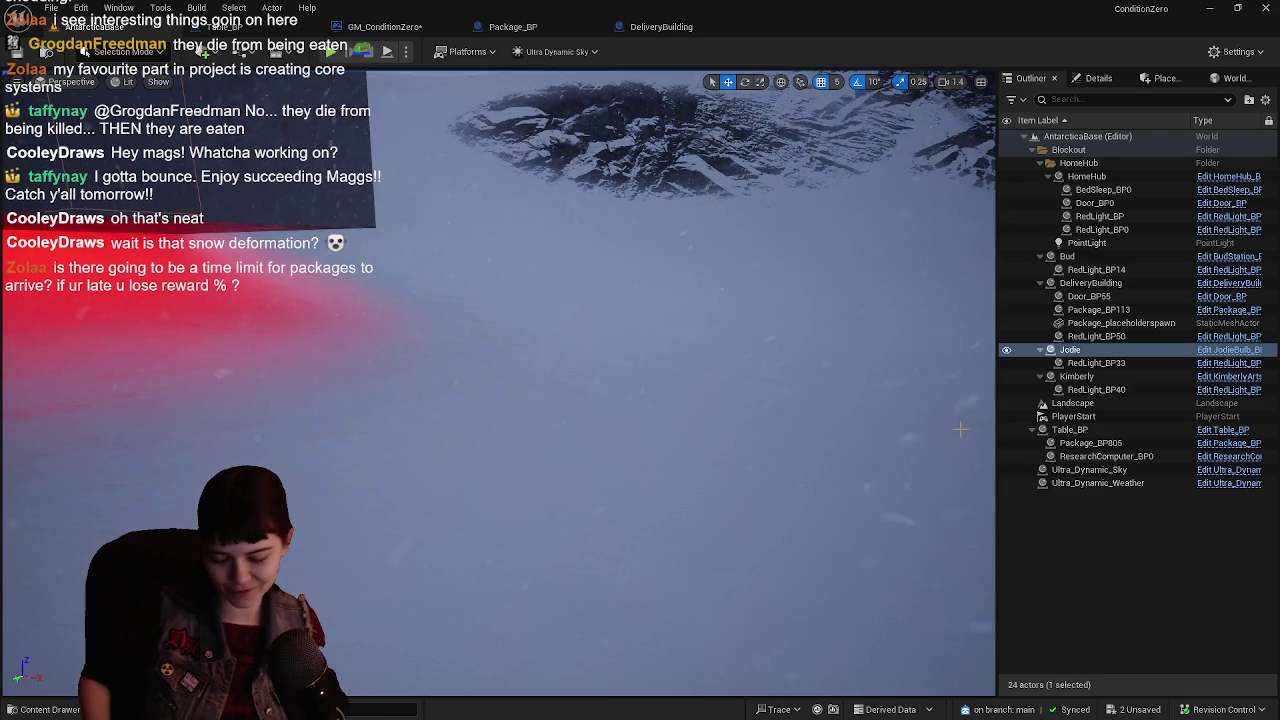
- Focus the viewport on the selected Jodie building and its red light pole
key("f")
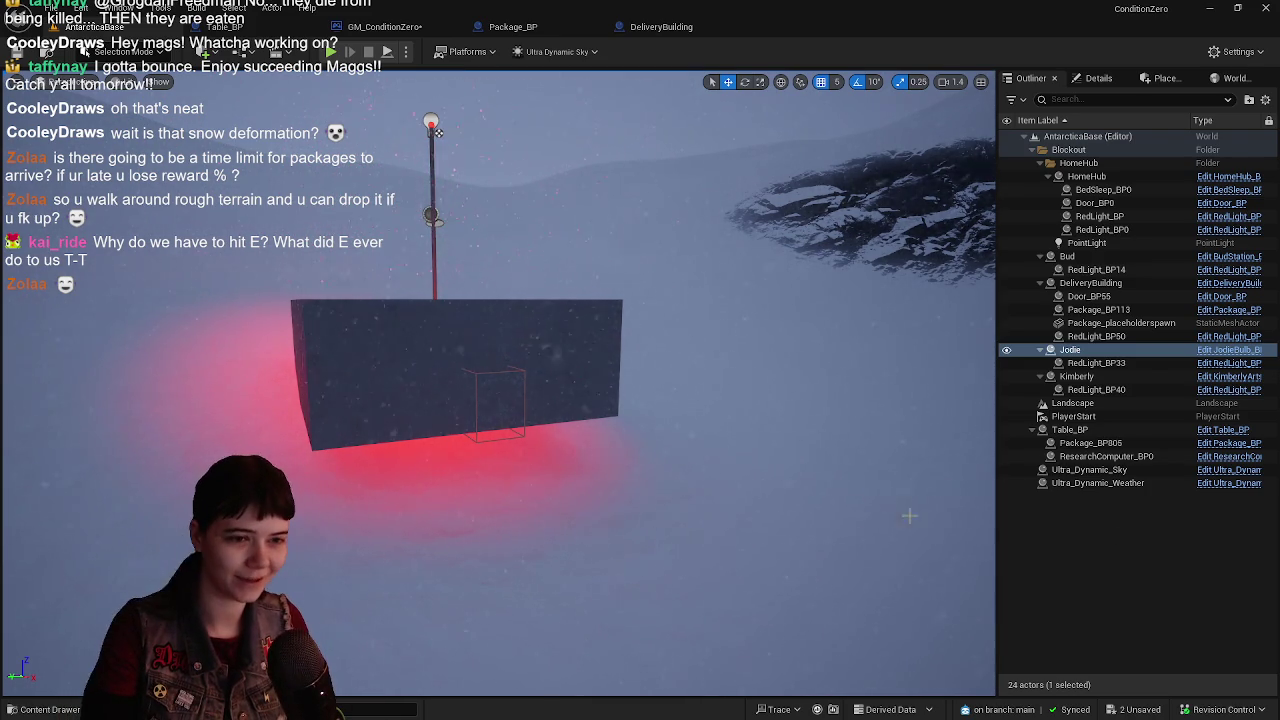
- Open BudStation_BP from the red-lit Bud block and follow Deliver Package into Package_BP
mouse_move(909, 515)
left_mouse_down()
mouse_move(960, 480)
mouse_move(880, 500)
mouse_move(843, 490)
left_mouse_up()
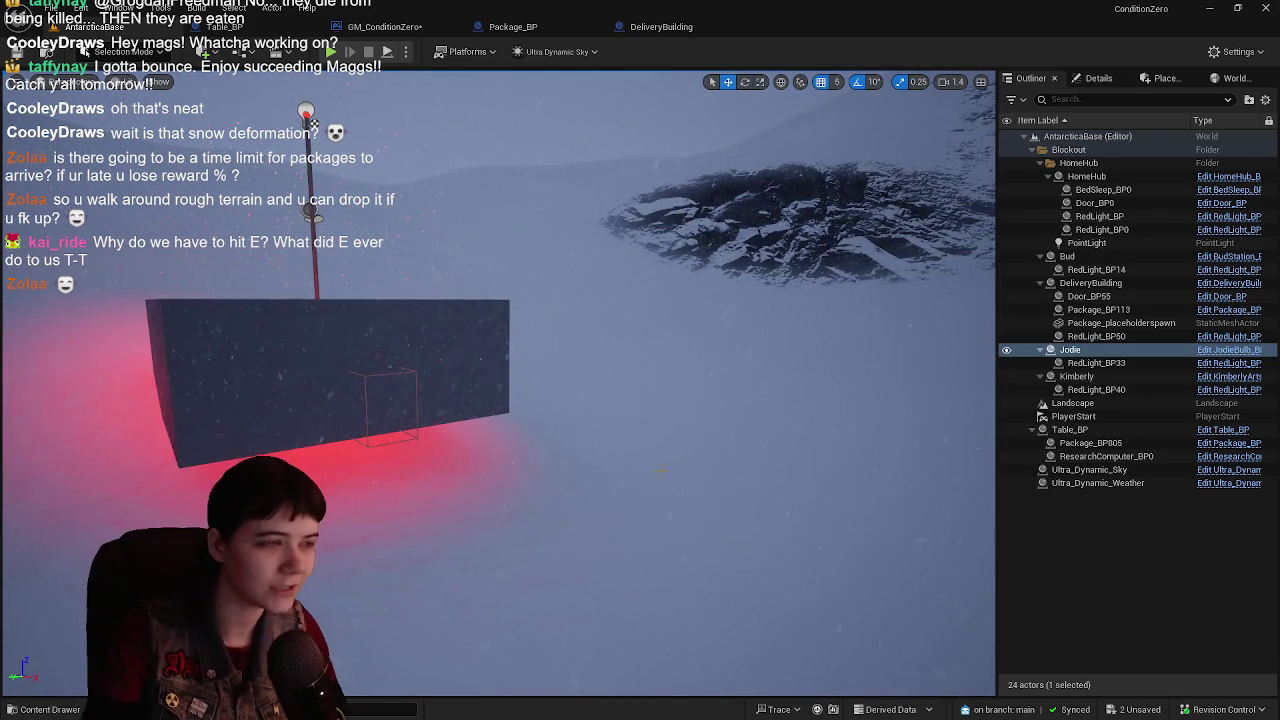
mouse_move(843, 490)
left_mouse_down()
mouse_move(820, 520)
mouse_move(800, 470)
mouse_move(815, 505)
left_mouse_up()
left_click(452, 474)
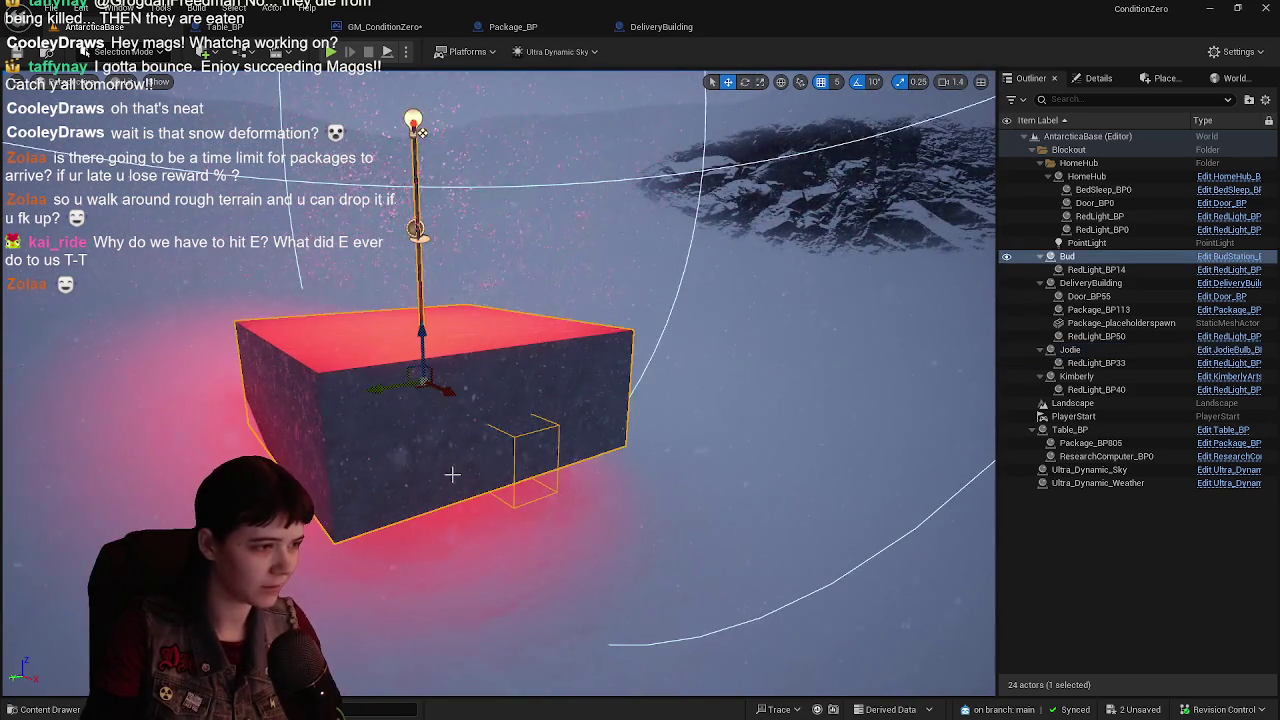
left_click(1228, 256)
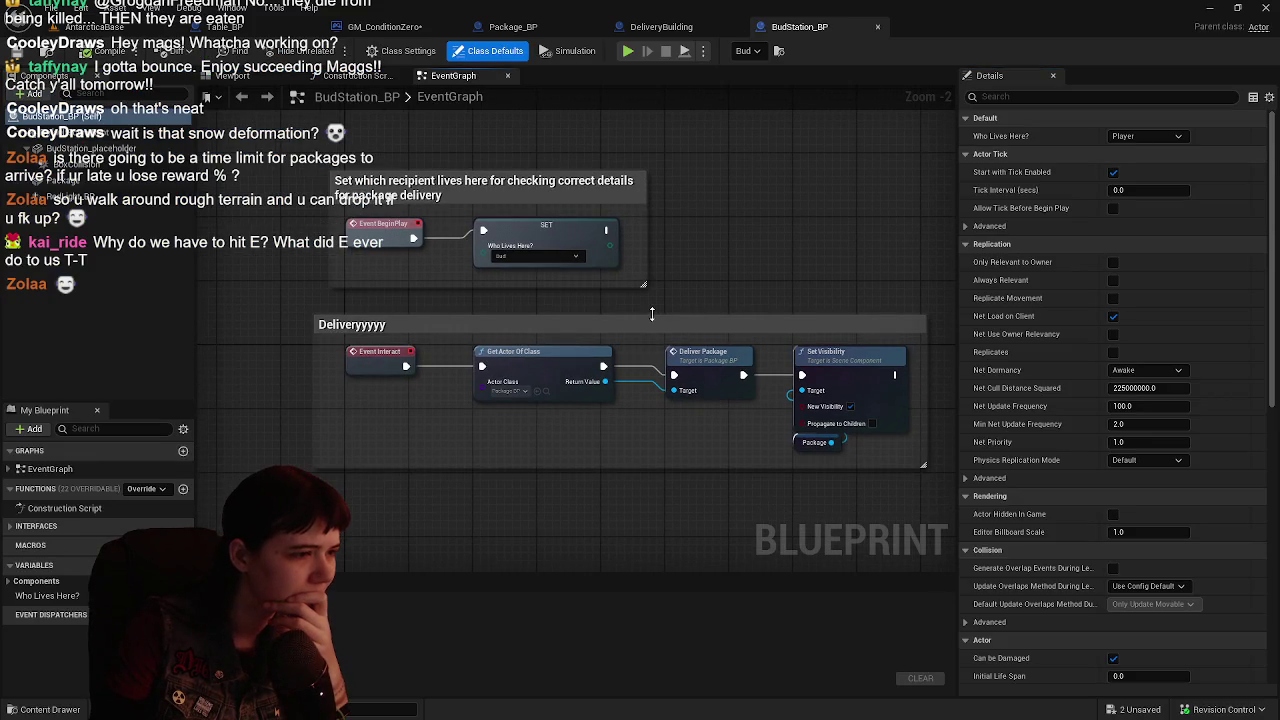
left_click_drag(702, 312, 617, 312)
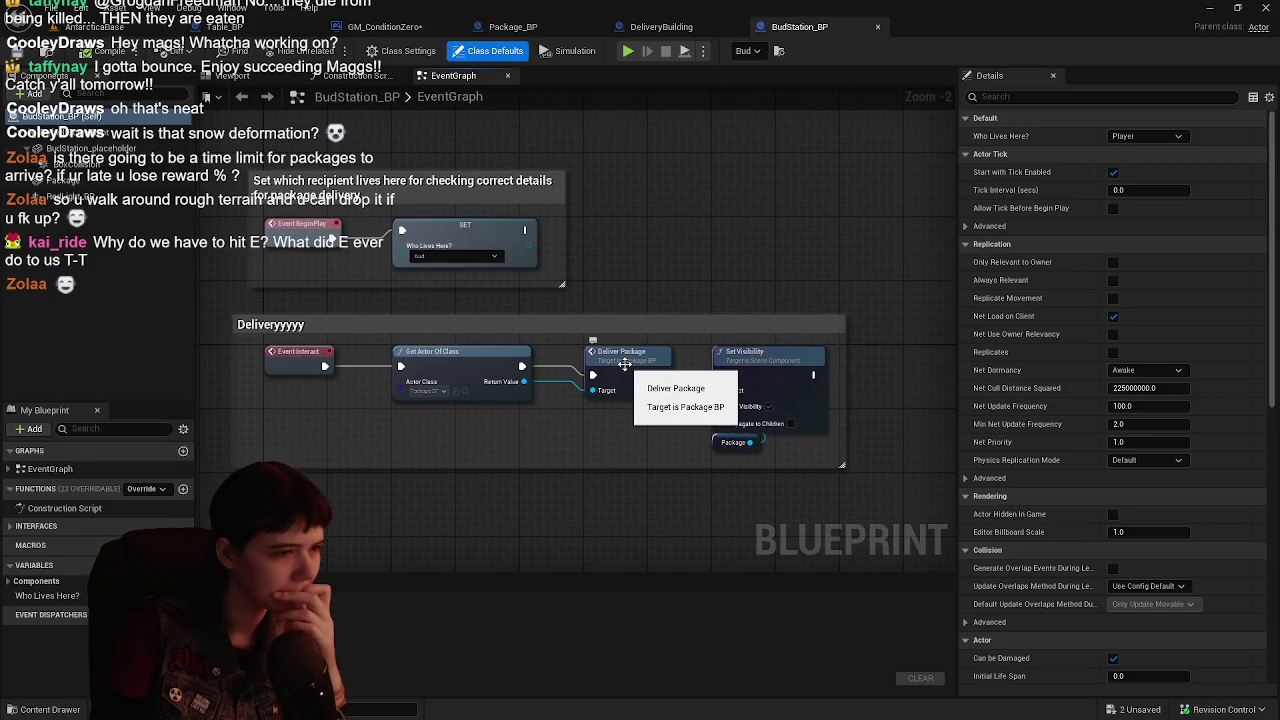
double_click(624, 363)
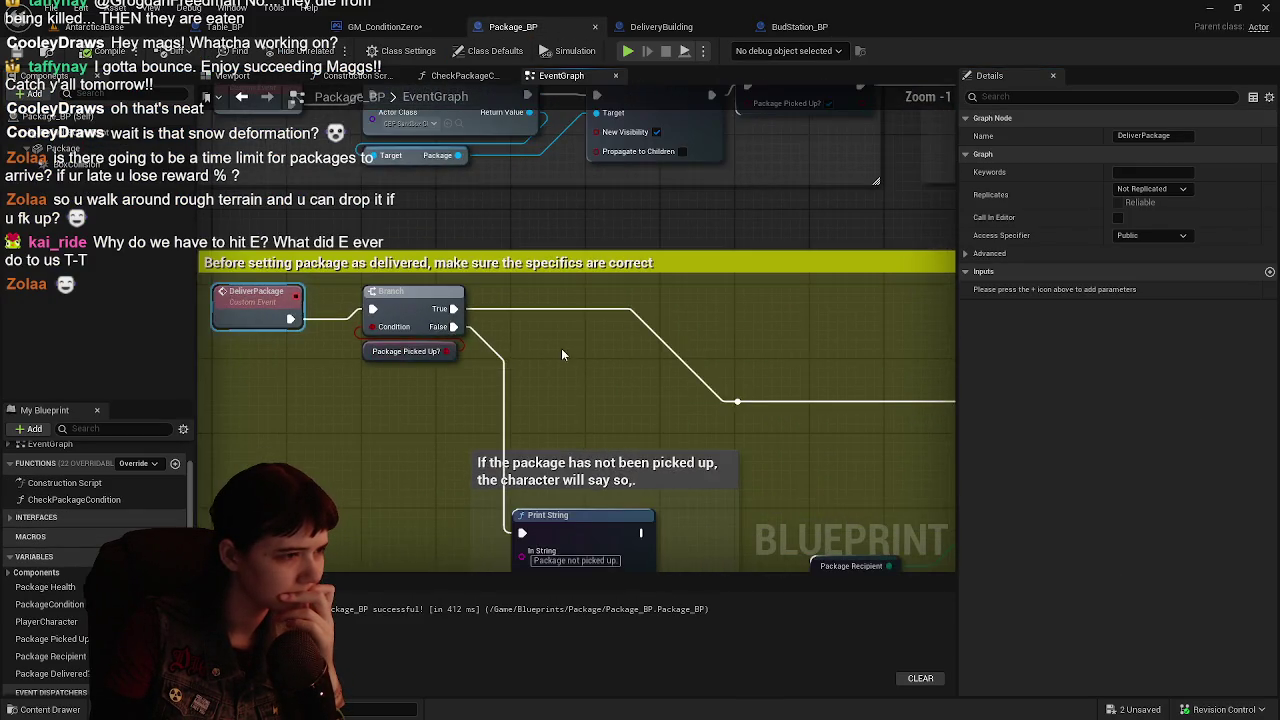
- Move the Branch node onto Package_BP's DeliverPackage execution line
scroll(467, 353, "down", 1)
mouse_move(562, 354)
left_mouse_down()
mouse_move(467, 353)
mouse_move(590, 377)
mouse_move(622, 366)
mouse_move(197, 339)
mouse_move(772, 276)
mouse_move(731, 296)
mouse_move(704, 260)
mouse_move(313, 263)
mouse_move(444, 346)
mouse_move(582, 329)
left_mouse_up()
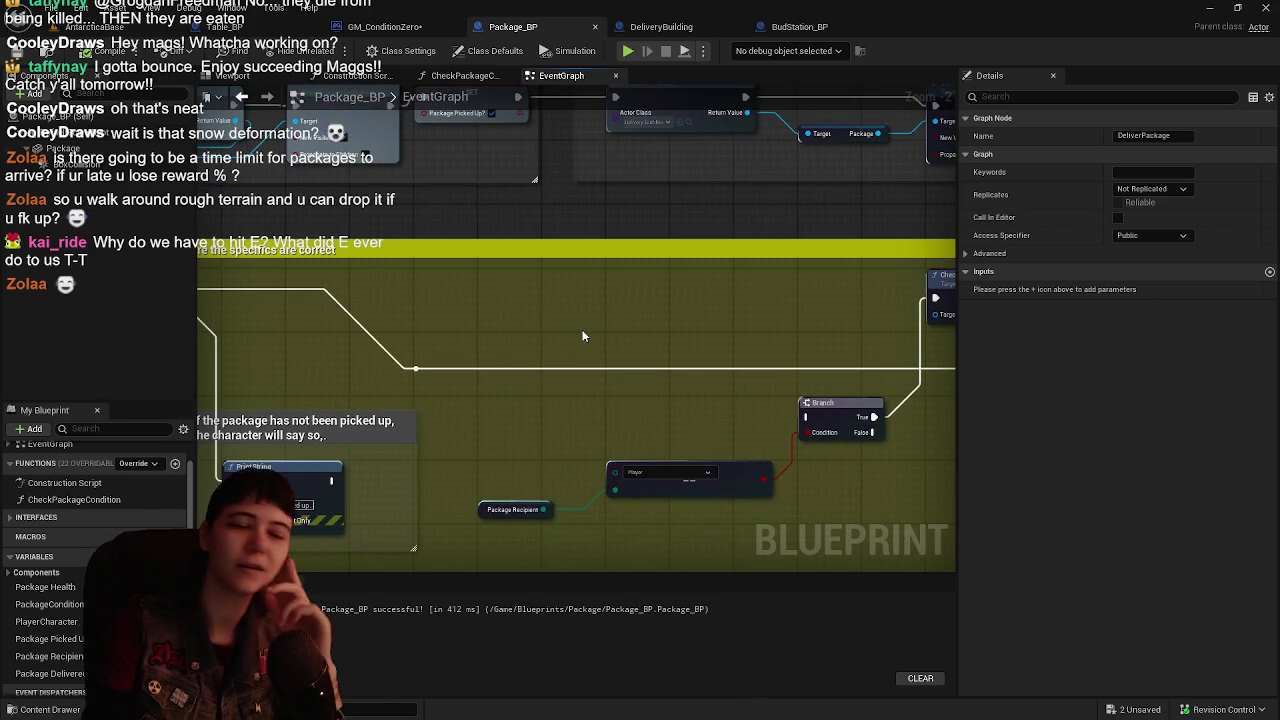
mouse_move(445, 363)
left_mouse_down()
mouse_move(517, 372)
mouse_move(637, 357)
mouse_move(786, 374)
mouse_move(472, 385)
mouse_move(633, 382)
left_mouse_up()
mouse_move(696, 425)
left_mouse_down()
mouse_move(651, 369)
mouse_move(588, 354)
mouse_move(567, 363)
left_mouse_up()
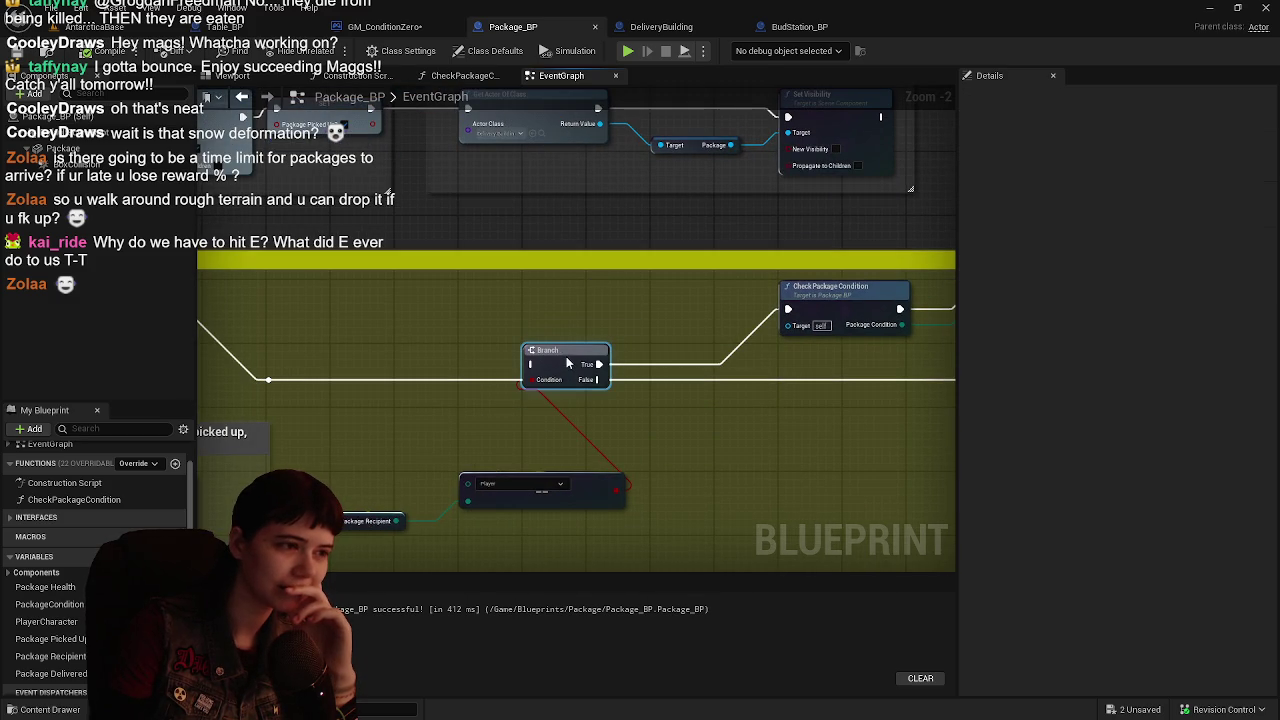
left_click_drag(676, 390, 769, 403)
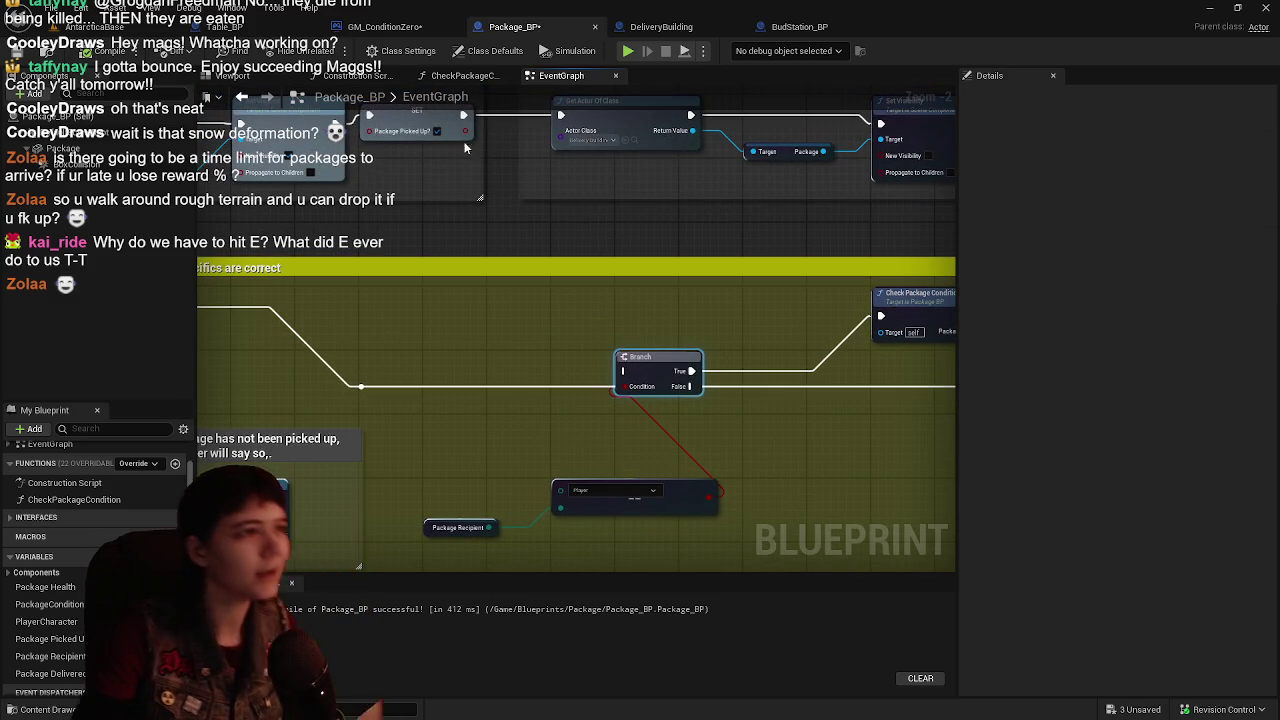
- Select Table_BP's Branch, Package Recipient and Player check nodes, then compare with Package_BP's graph
left_click(230, 26)
mouse_move(643, 283)
left_mouse_down()
mouse_move(696, 321)
mouse_move(740, 400)
mouse_move(663, 403)
mouse_move(524, 334)
left_mouse_up()
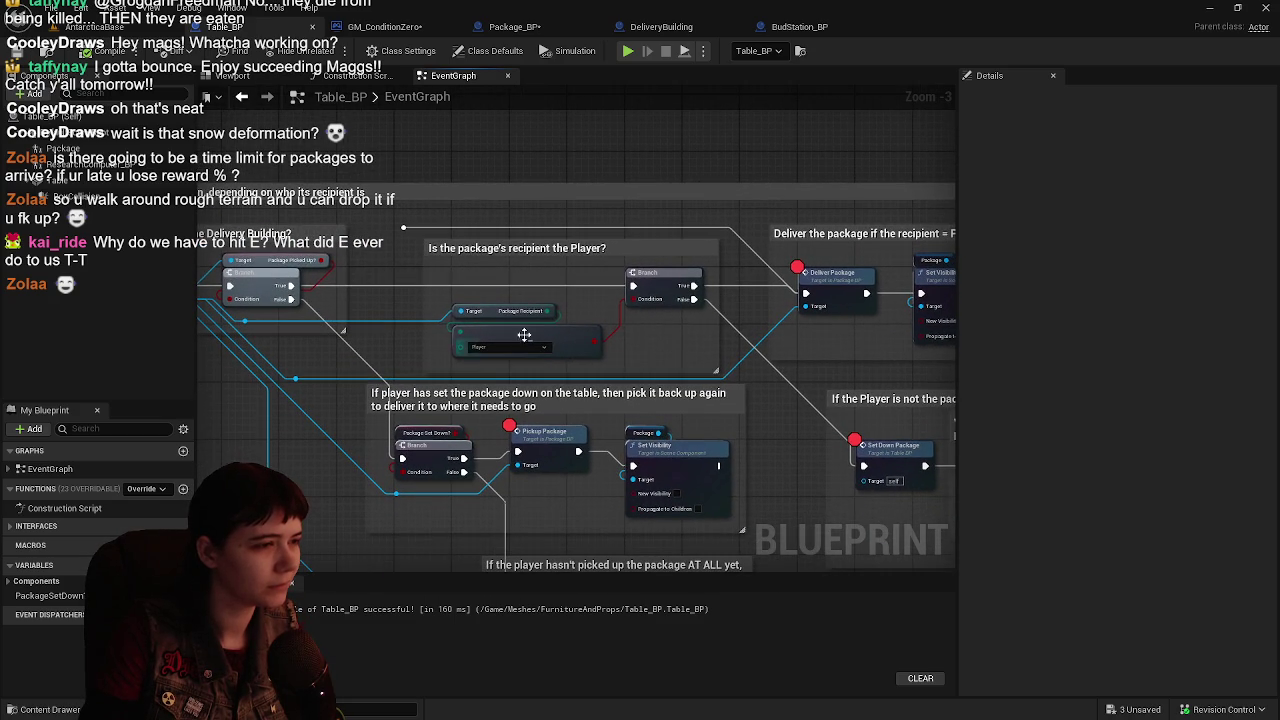
left_click_drag(446, 262, 738, 380)
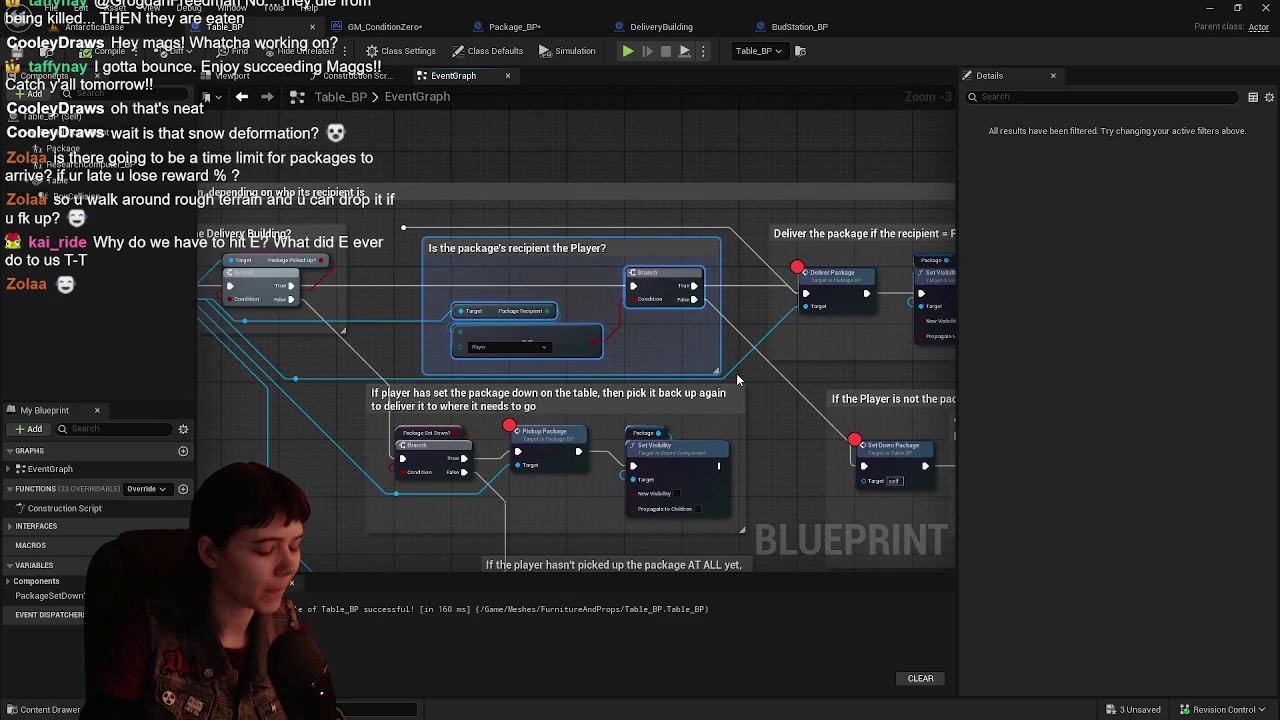
left_click(512, 26)
left_click_drag(596, 469, 620, 428)
left_click_drag(529, 309, 541, 335)
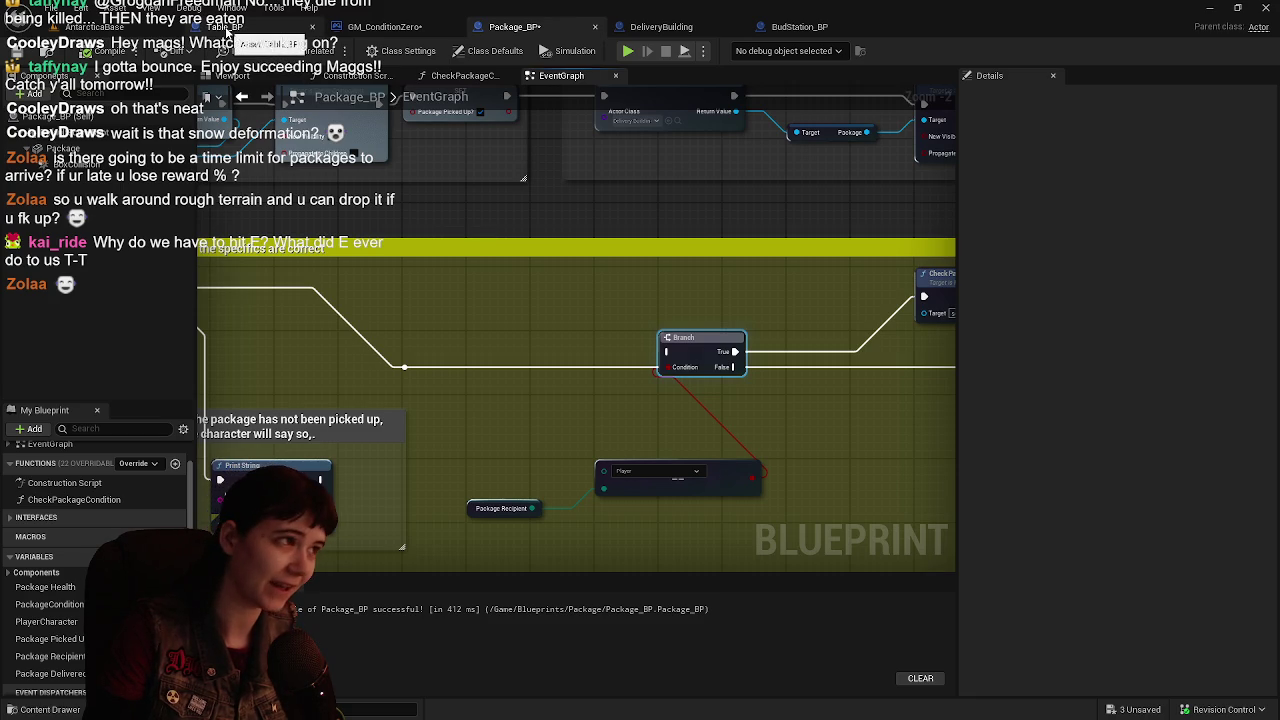
left_click(228, 28)
left_click(799, 26)
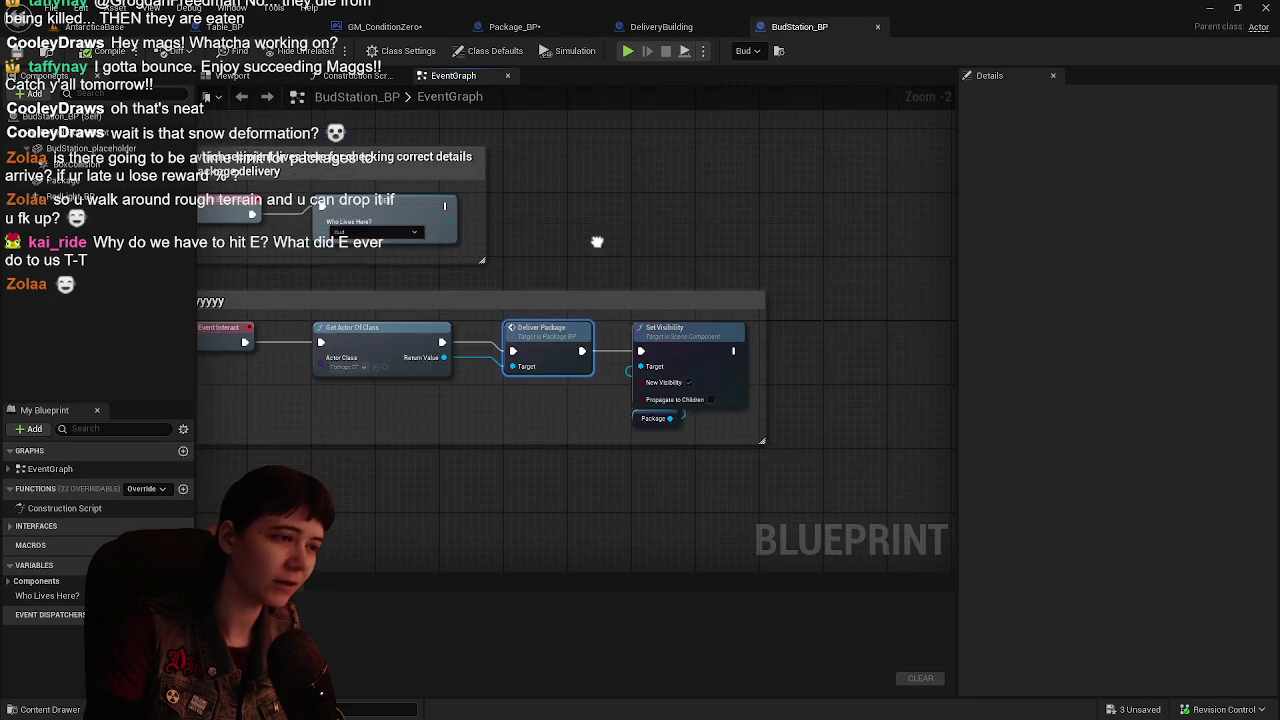
- Paste the recipient-check nodes and retitle their comment 'Is the package's recipient correct?'
mouse_move(597, 241)
left_mouse_down()
mouse_move(574, 517)
mouse_move(620, 395)
mouse_move(583, 389)
mouse_move(583, 403)
left_mouse_up()
key("ctrl+v")
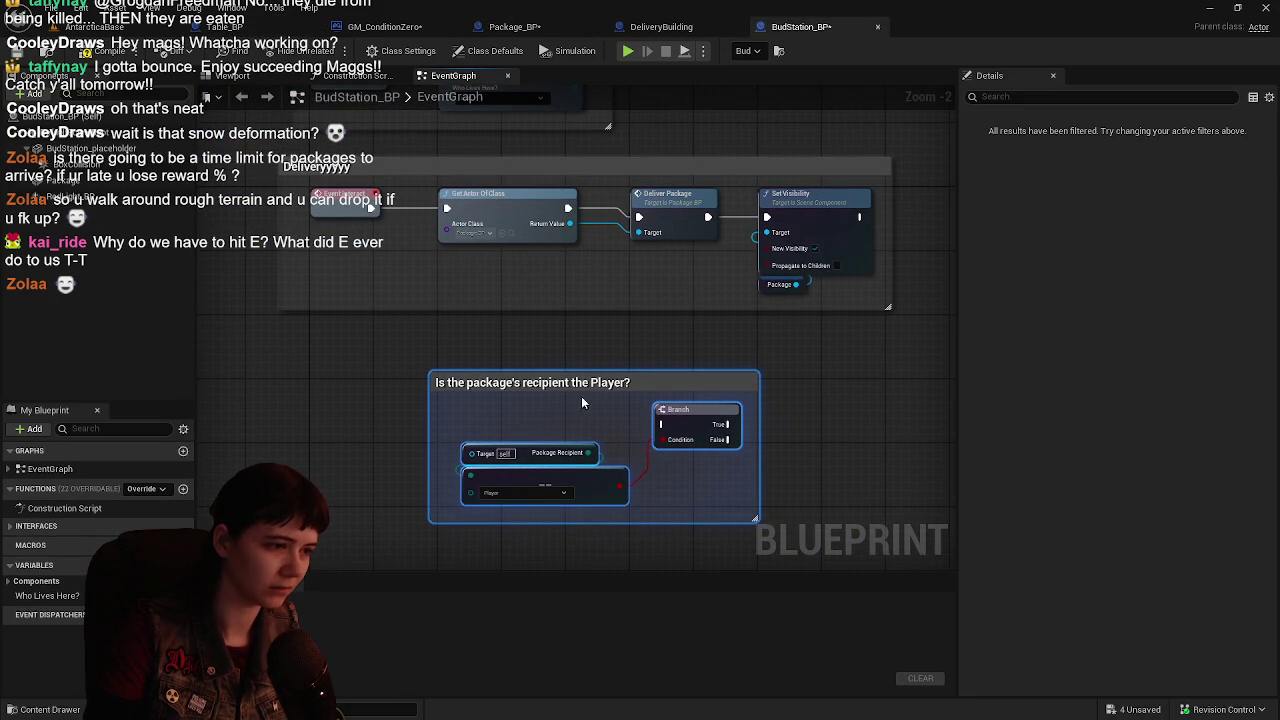
double_click(587, 383)
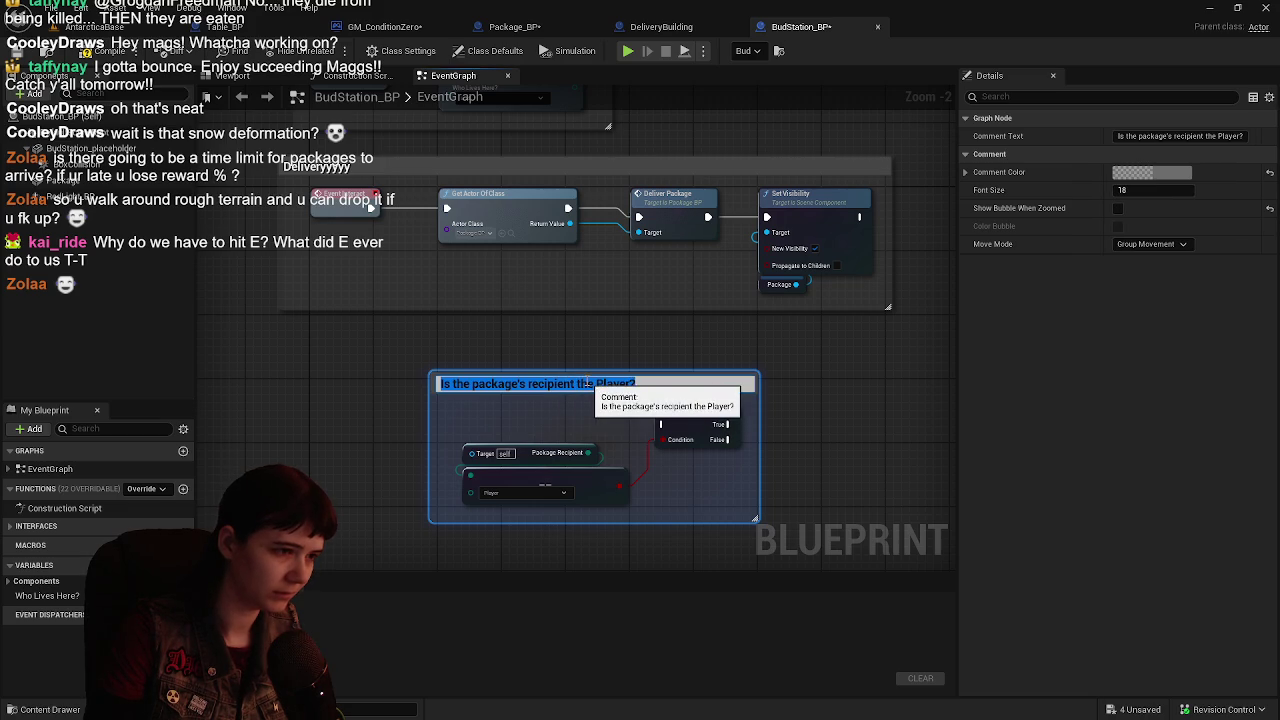
double_click(587, 383)
left_click(677, 391, "shift")
type("ct")
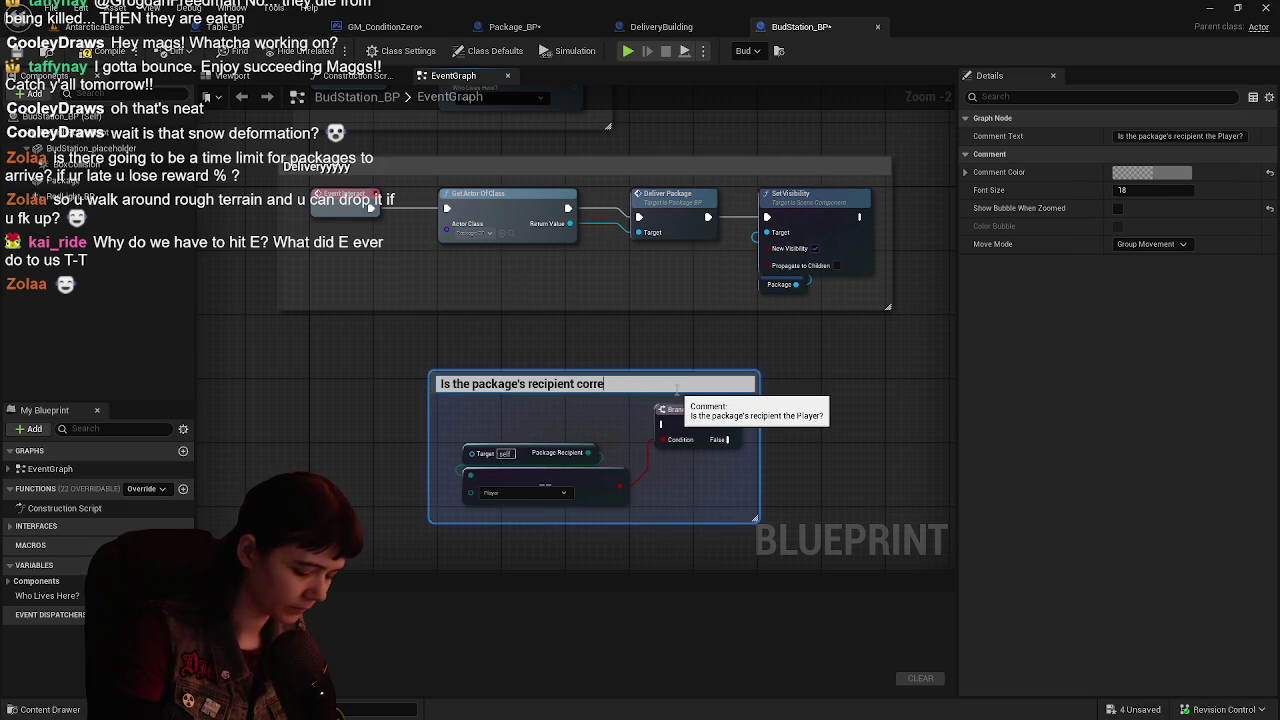
type("?")
key("Return")
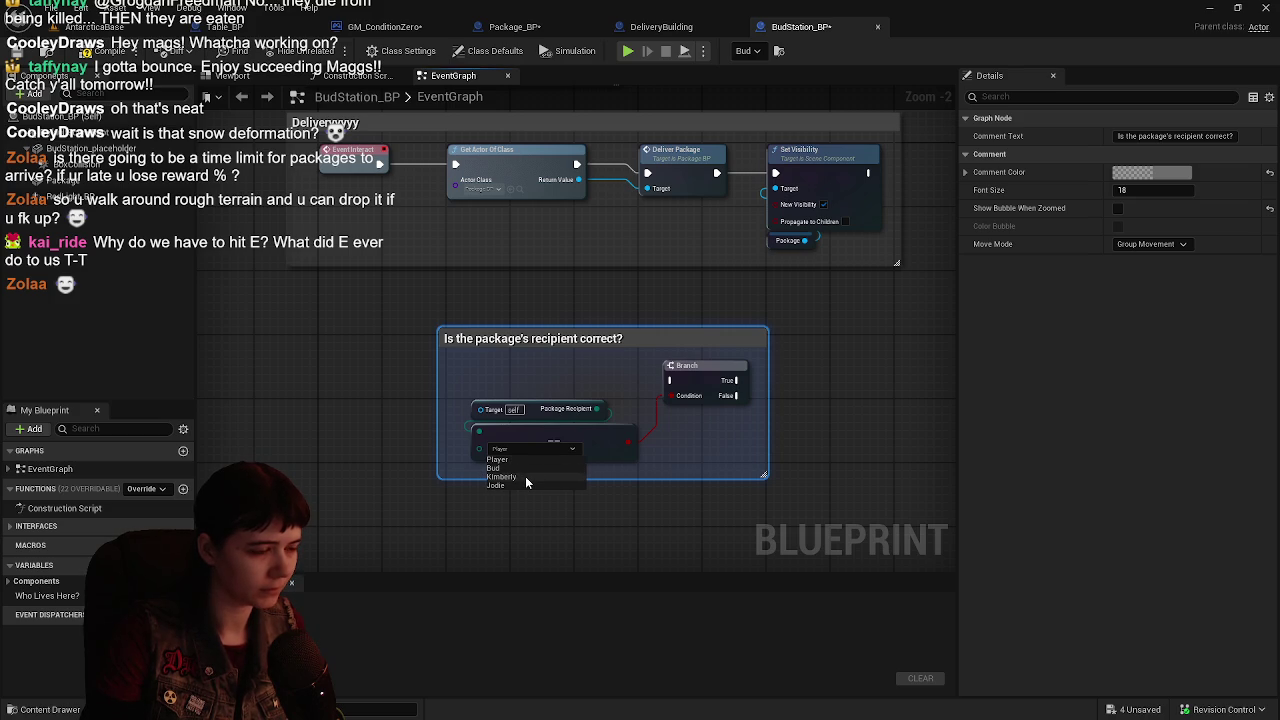
- Set the expected recipient to Bud, wire Return Value to Package Recipient, and place the check before delivery
left_click(528, 470)
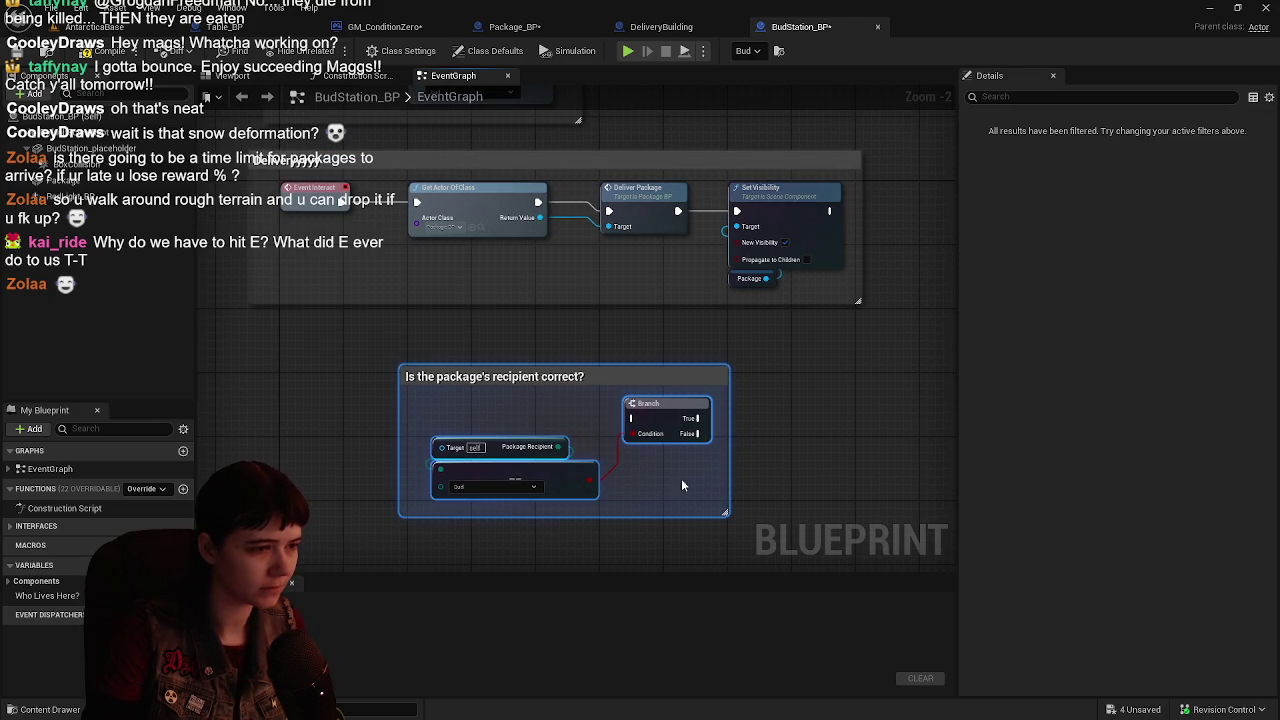
mouse_move(540, 470)
left_mouse_down()
mouse_move(659, 446)
mouse_move(624, 450)
left_mouse_up()
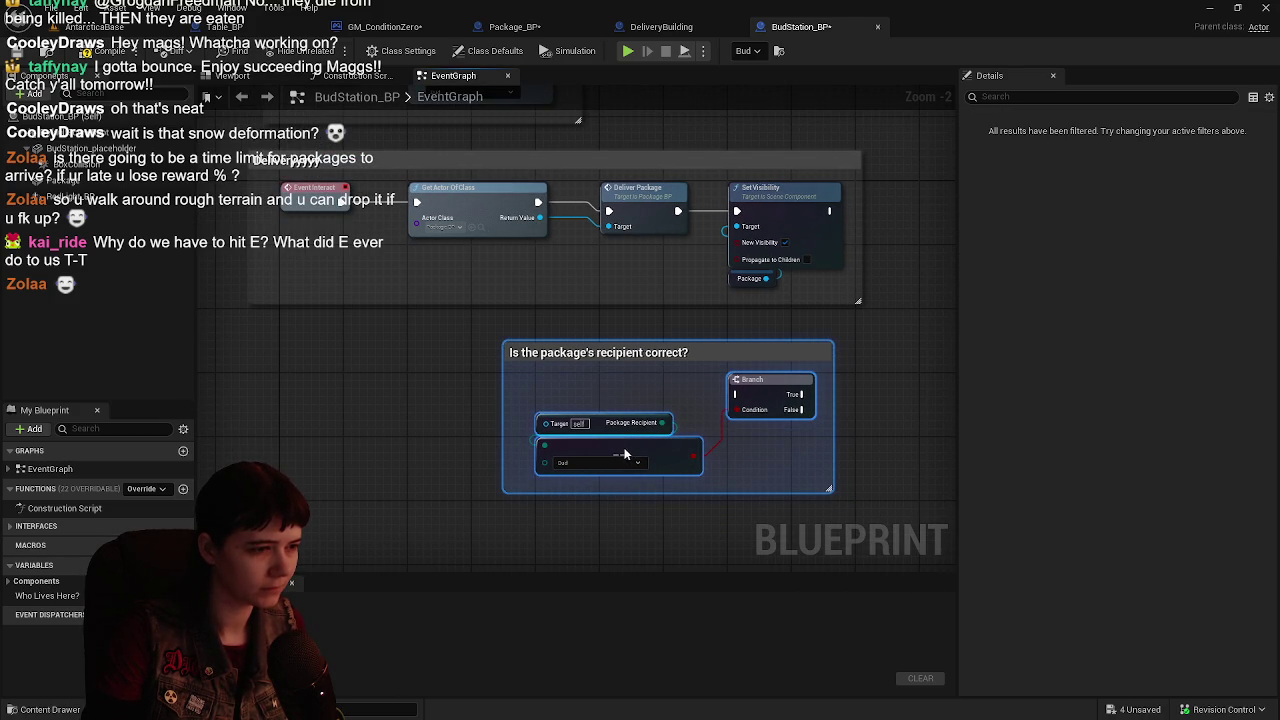
mouse_move(526, 235)
left_mouse_down()
mouse_move(501, 443)
mouse_move(533, 443)
left_mouse_up()
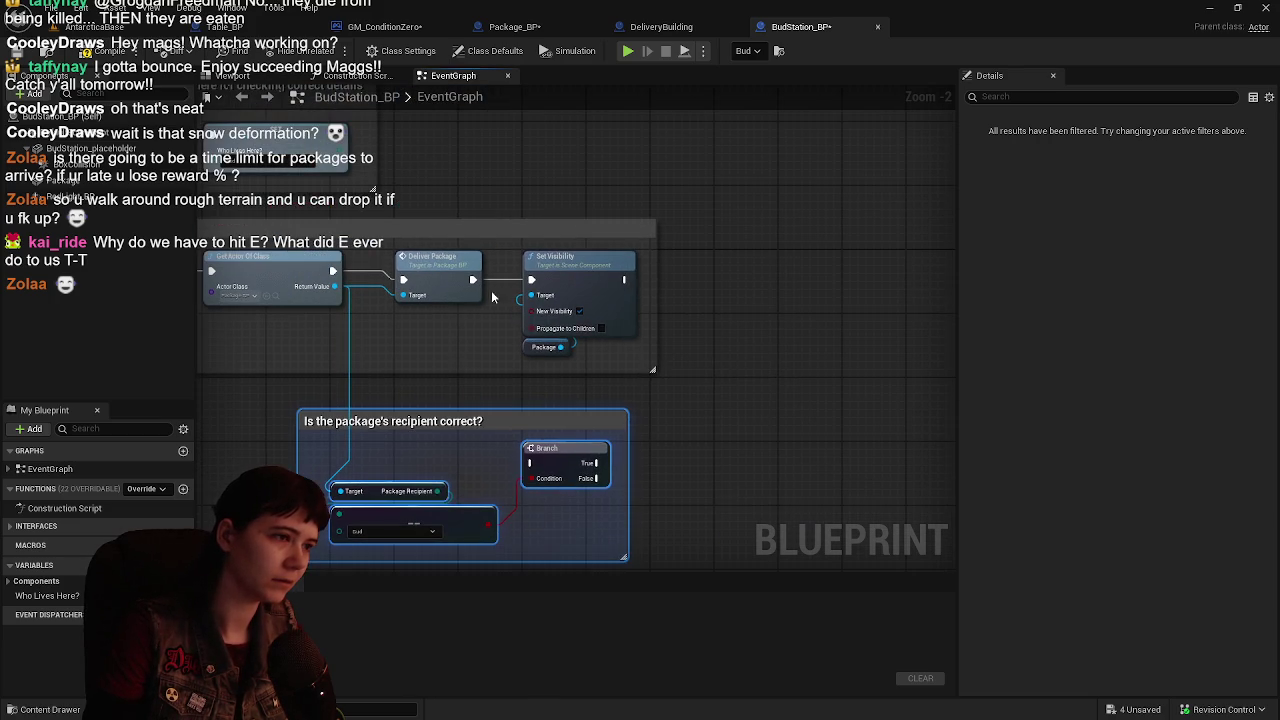
left_click_drag(385, 240, 600, 307)
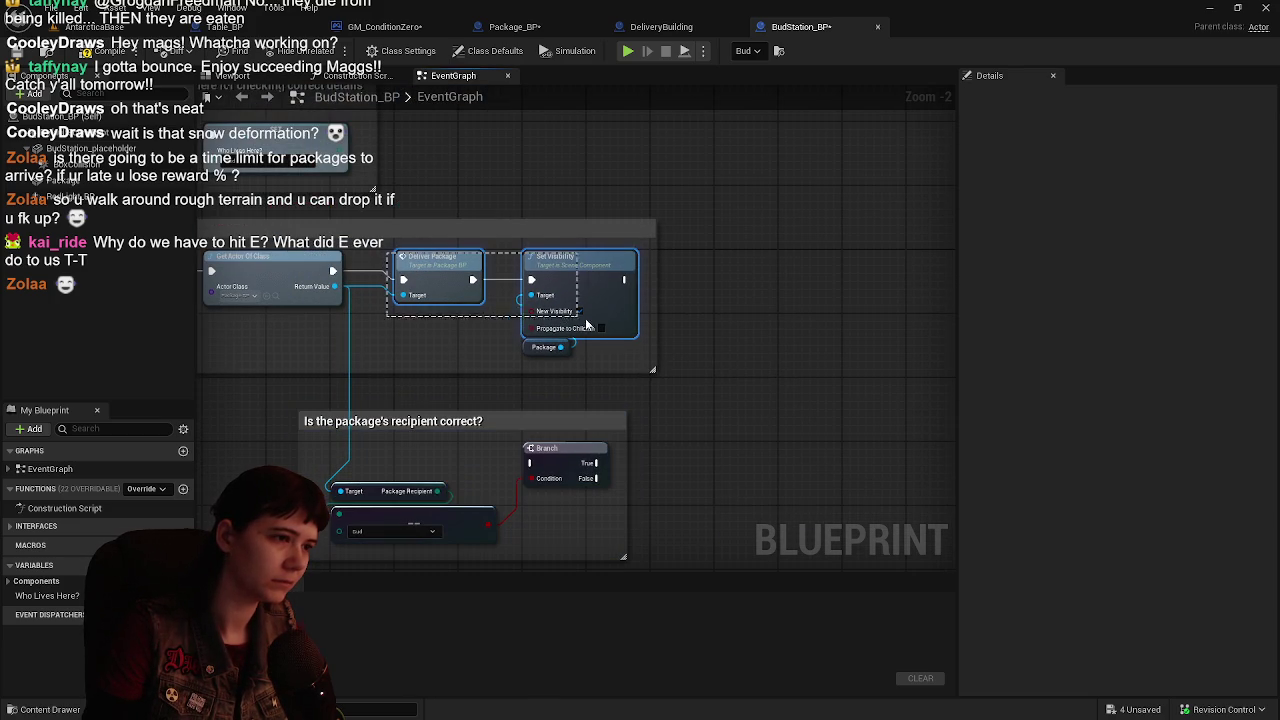
left_click_drag(430, 270, 815, 272)
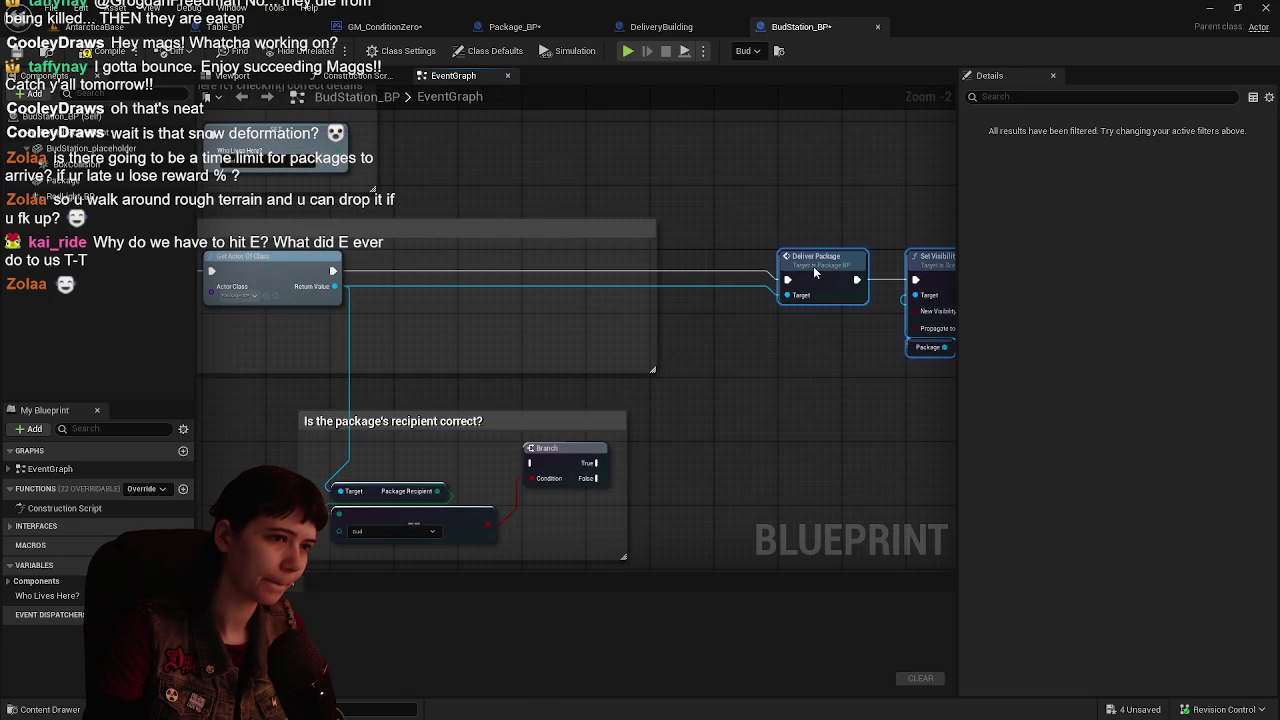
left_click(365, 480)
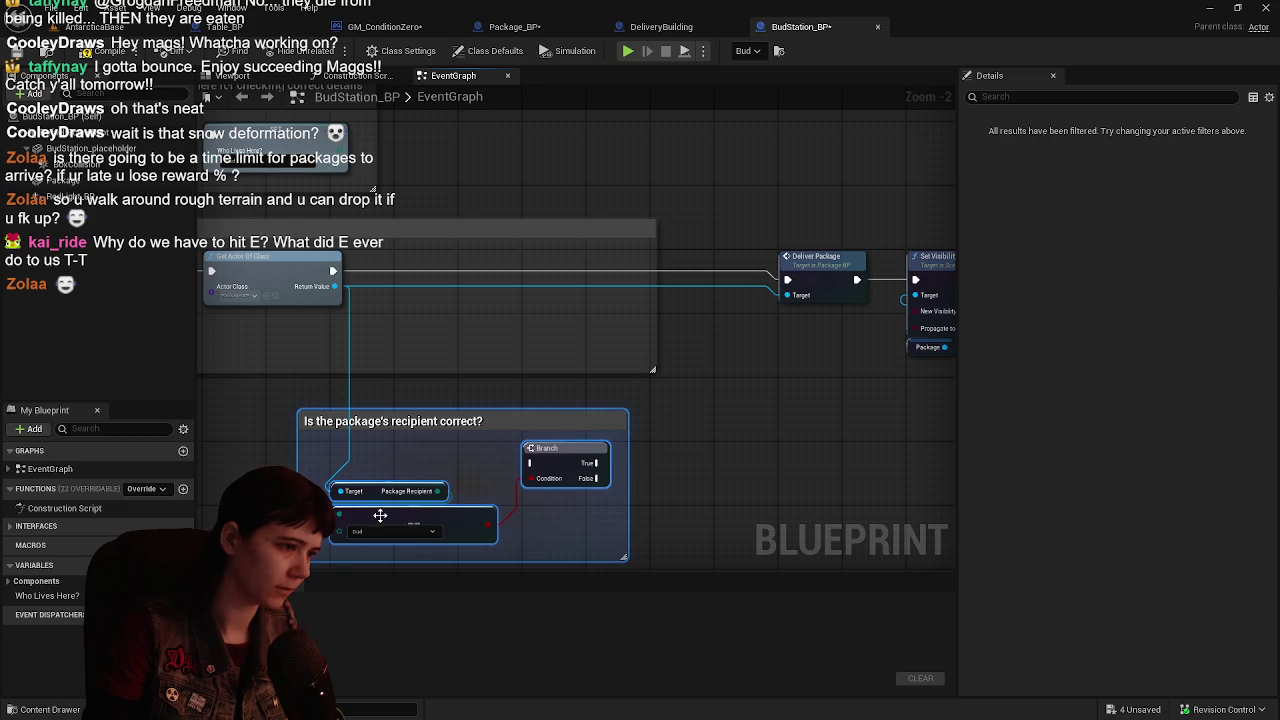
mouse_move(380, 515)
left_mouse_down()
mouse_move(439, 375)
mouse_move(444, 325)
mouse_move(440, 340)
left_mouse_up()
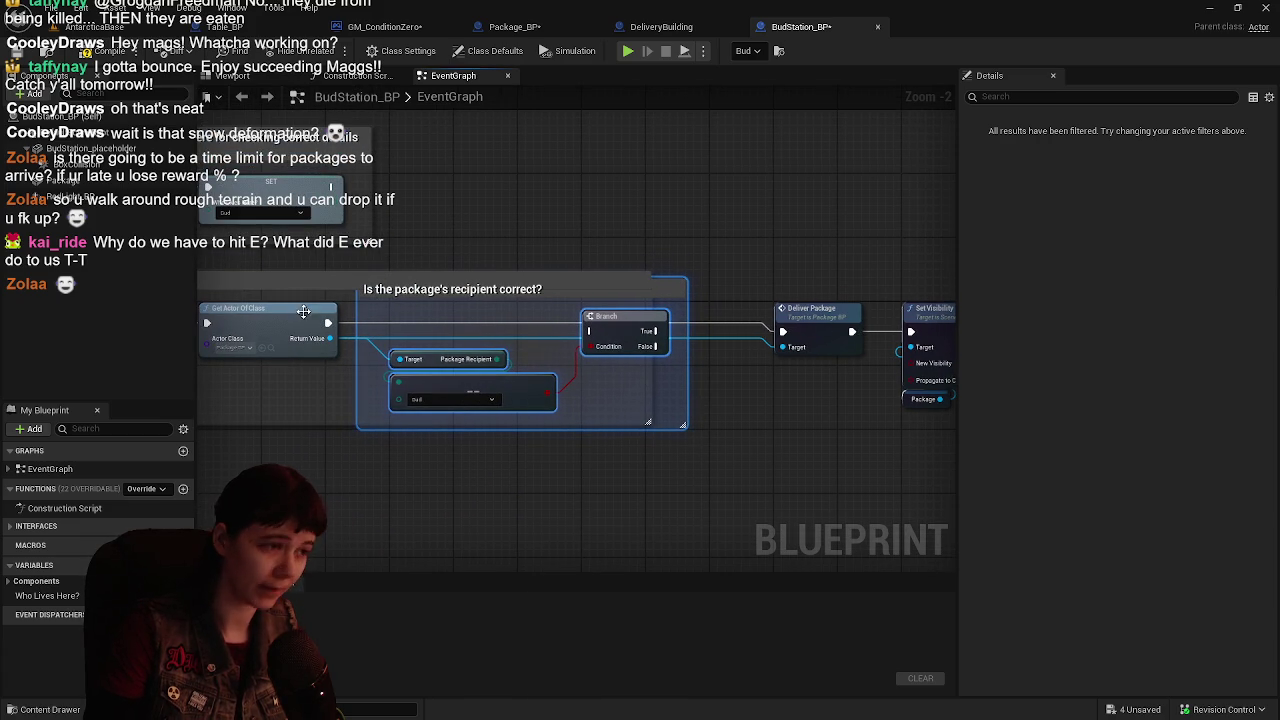
- Route execution through the Branch so True calls Deliver Package, add a reroute point, and compile
left_click_drag(351, 330, 640, 331)
mouse_move(656, 331)
left_mouse_down()
mouse_move(785, 336)
mouse_move(807, 372)
left_mouse_up()
scroll(785, 336, "up", 1)
double_click(628, 363)
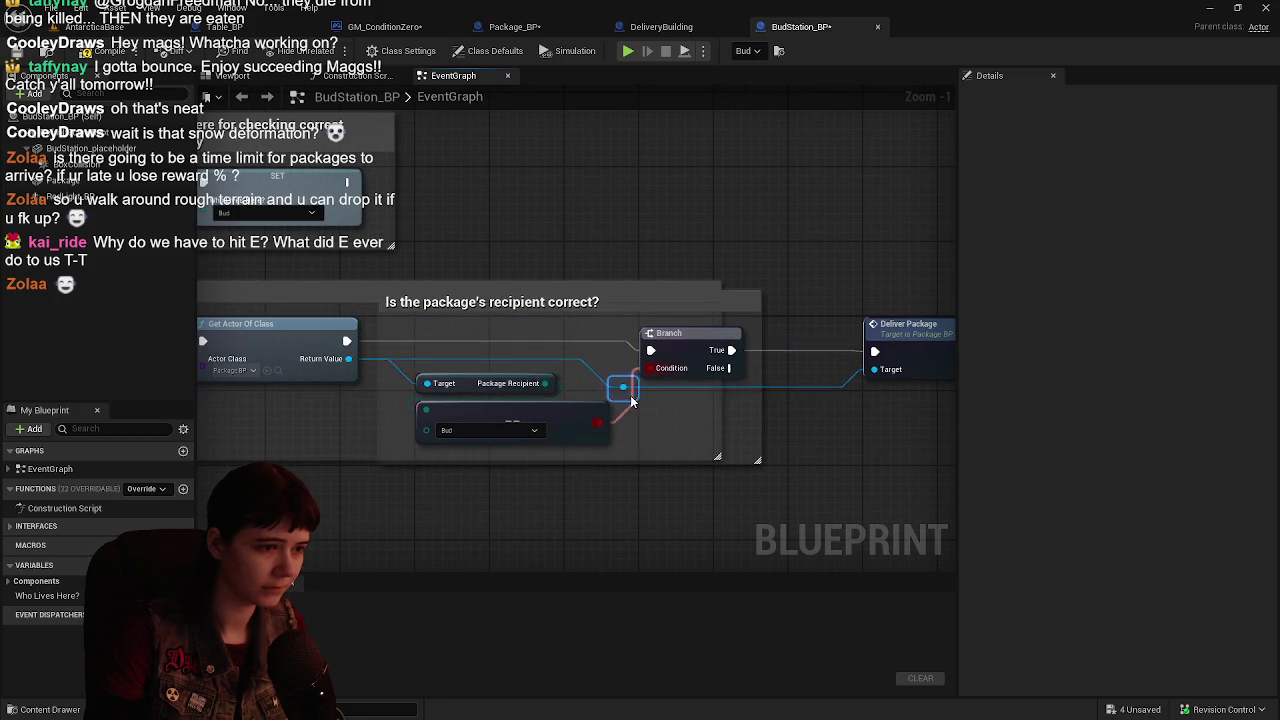
left_click(100, 57)
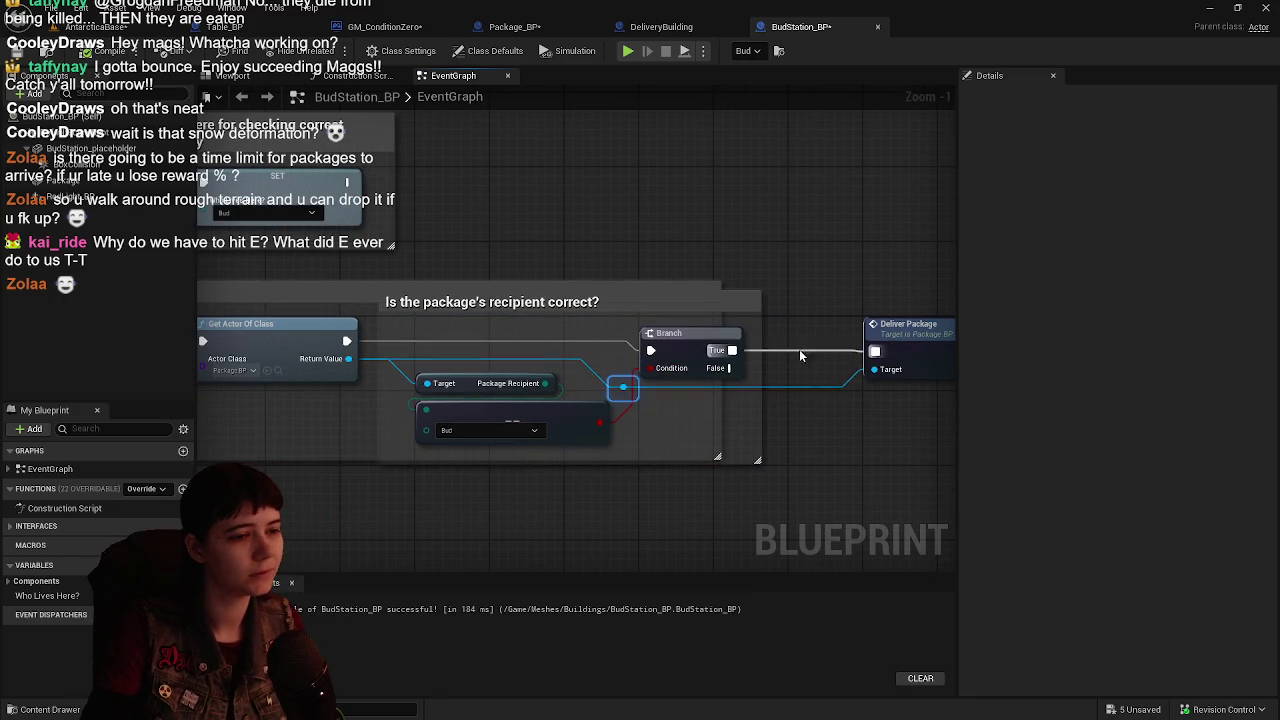
- Enlarge the comment box so it encloses the Deliver Package and Set Visibility nodes
scroll(799, 349, "down", 3)
scroll(578, 346, "up", 1)
left_click_drag(626, 341, 621, 341)
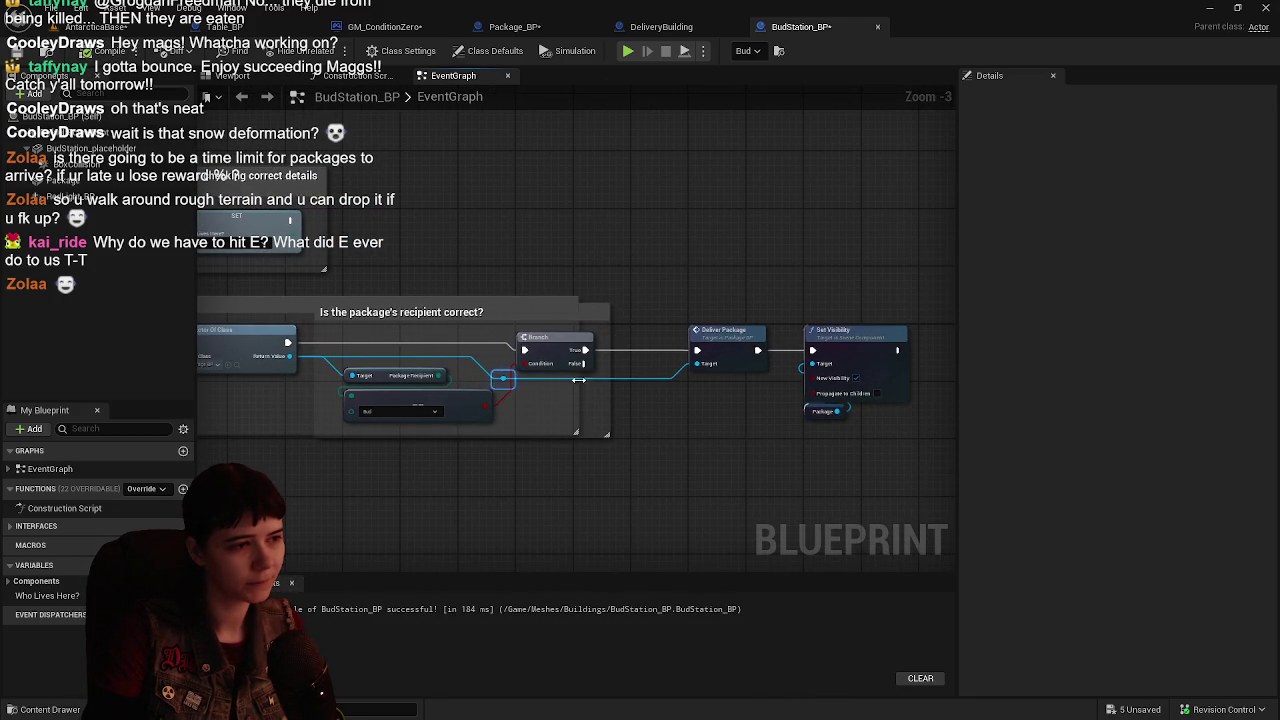
left_click_drag(577, 416, 913, 424)
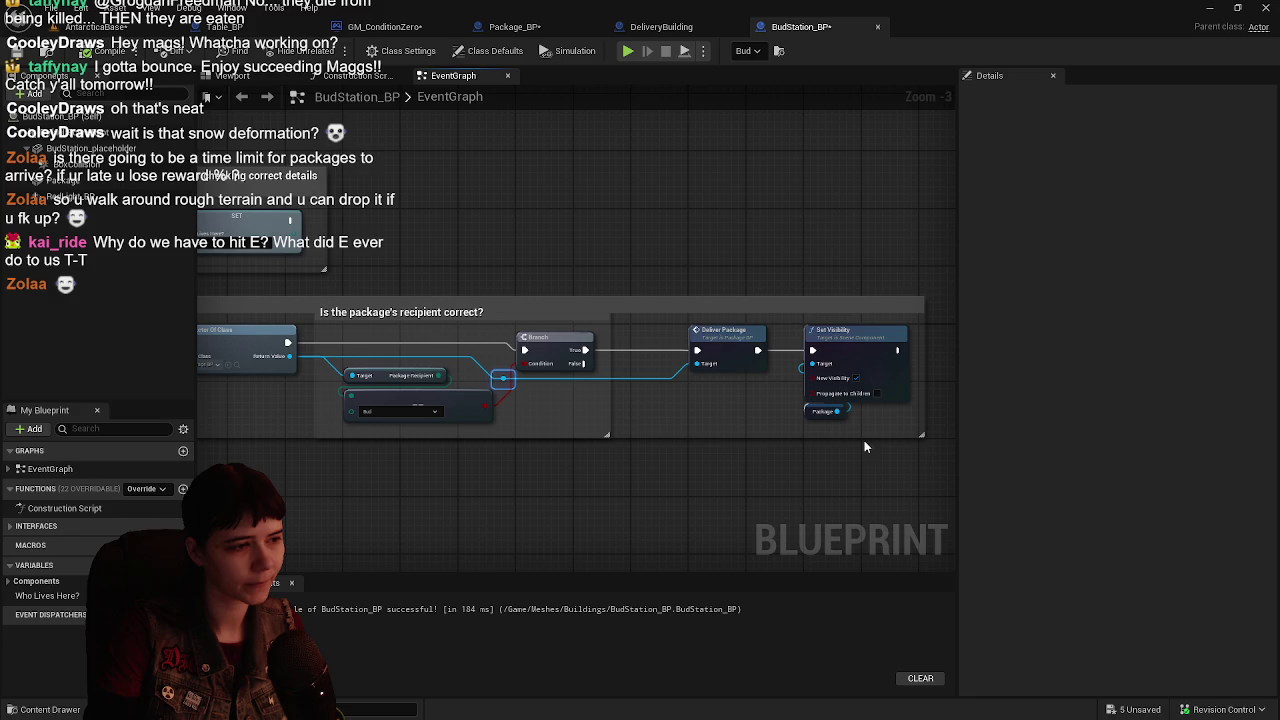
left_click_drag(769, 438, 770, 458)
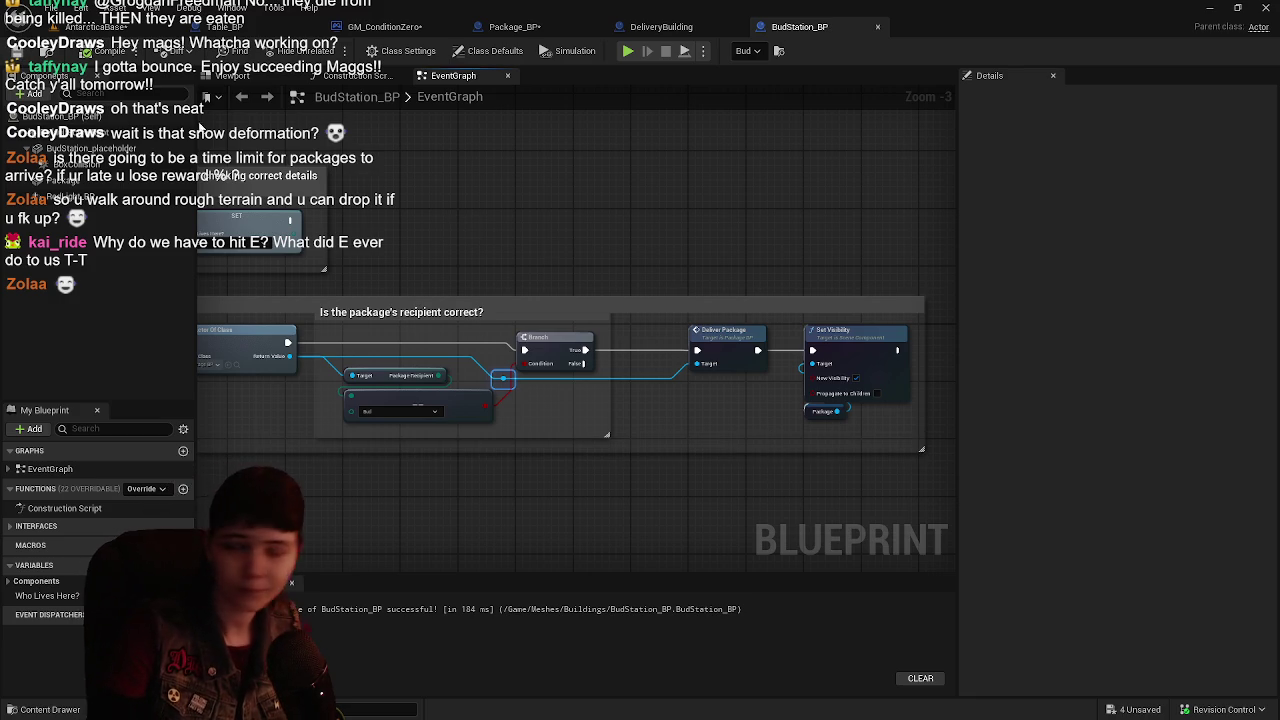
- Start a play-test with Alt+P and run the mannequin up the snowy valley to the red-lit building's stairs
key("alt+p")
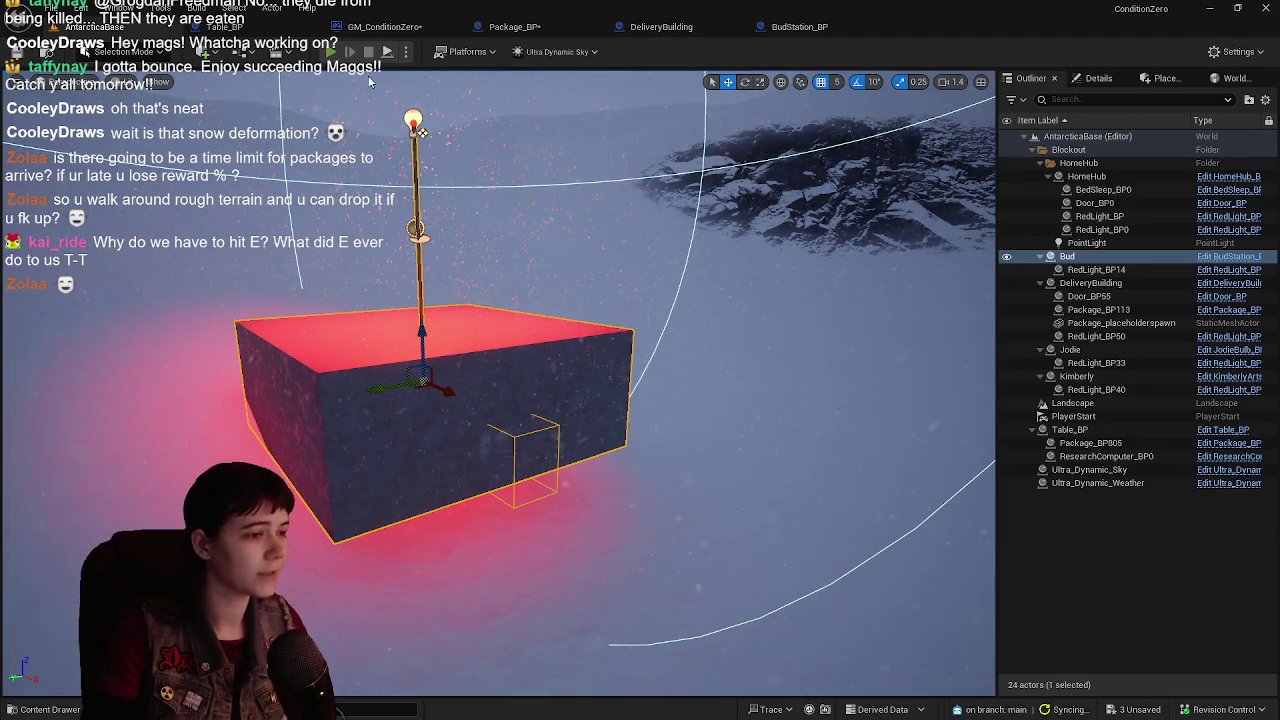
key("w")
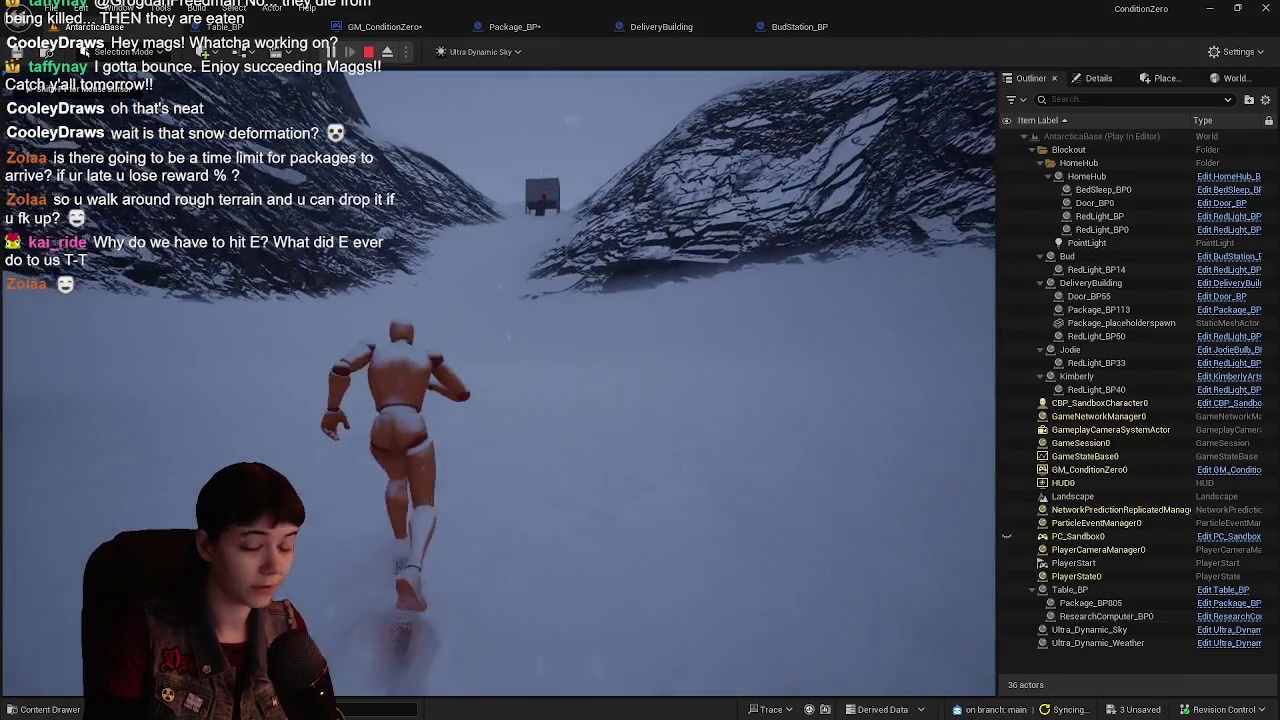
key("w")
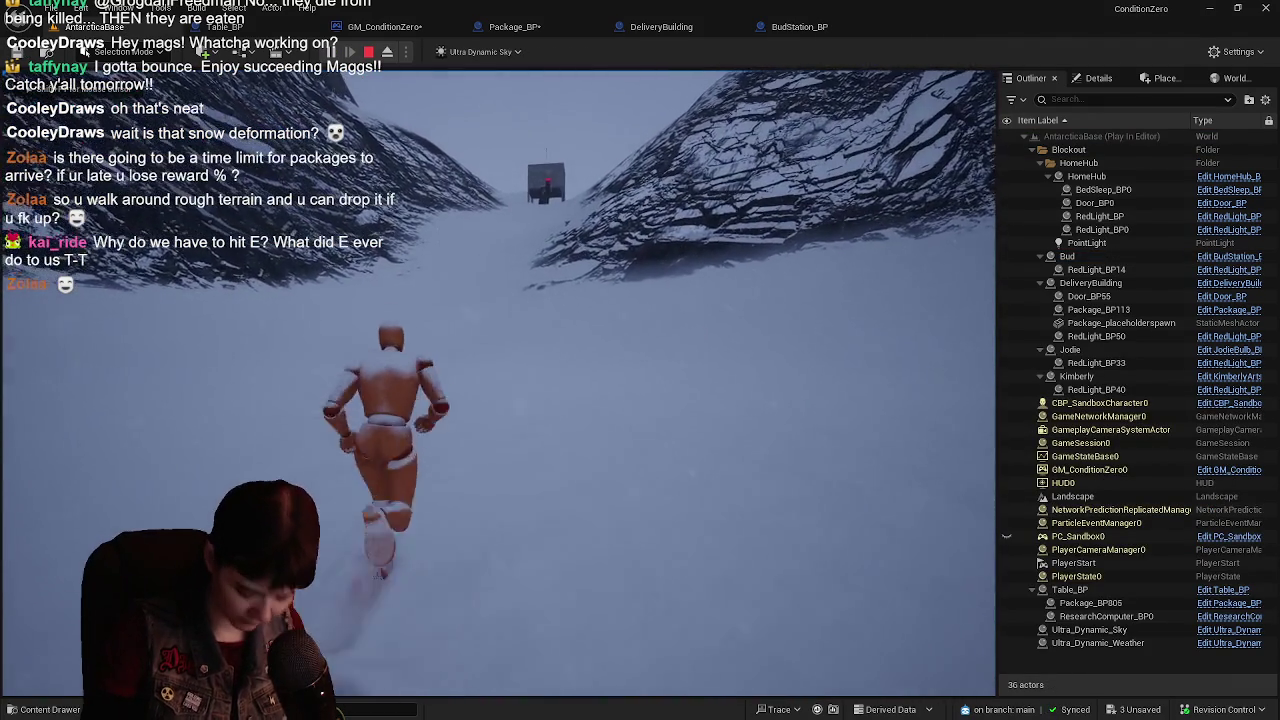
key("w")
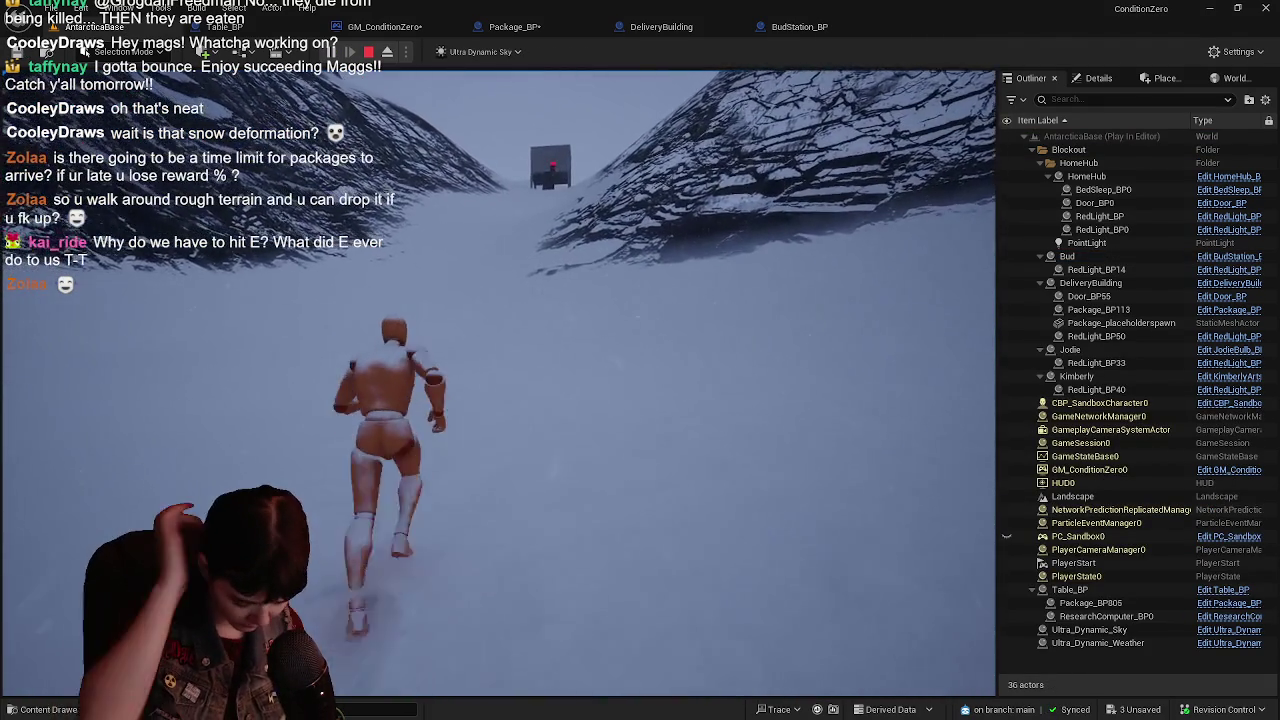
key("w")
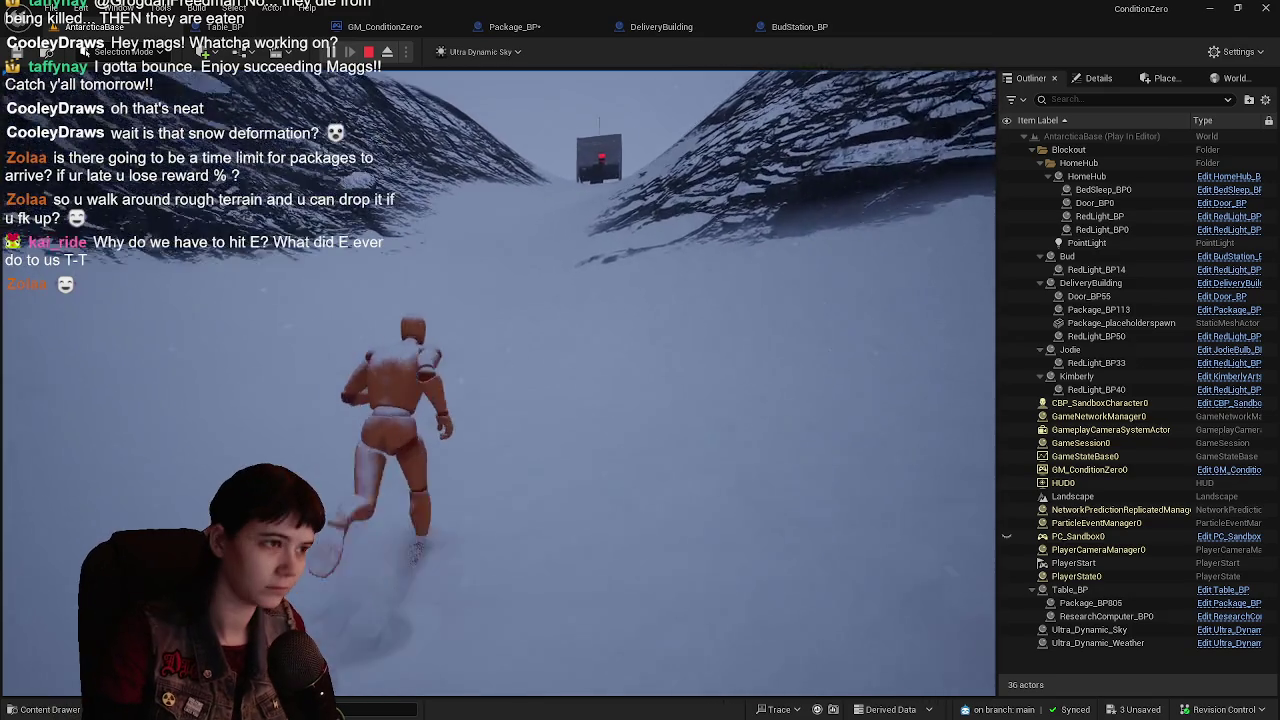
key("w")
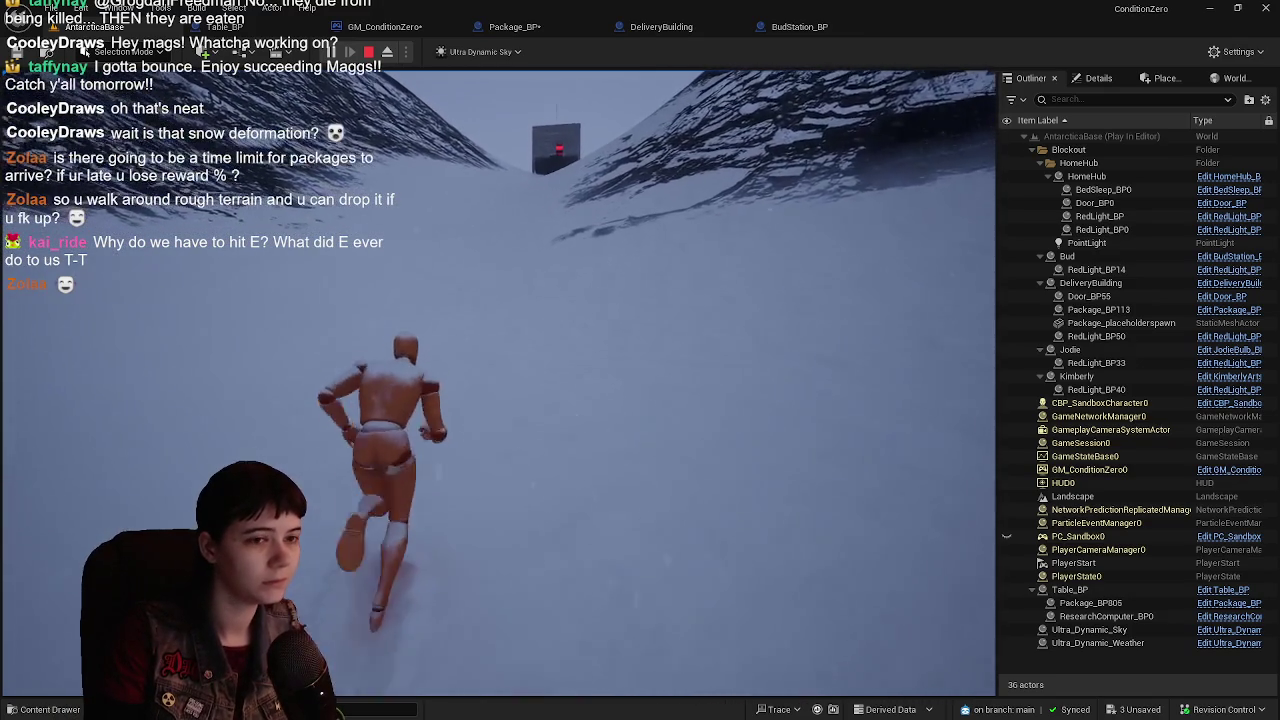
key("w")
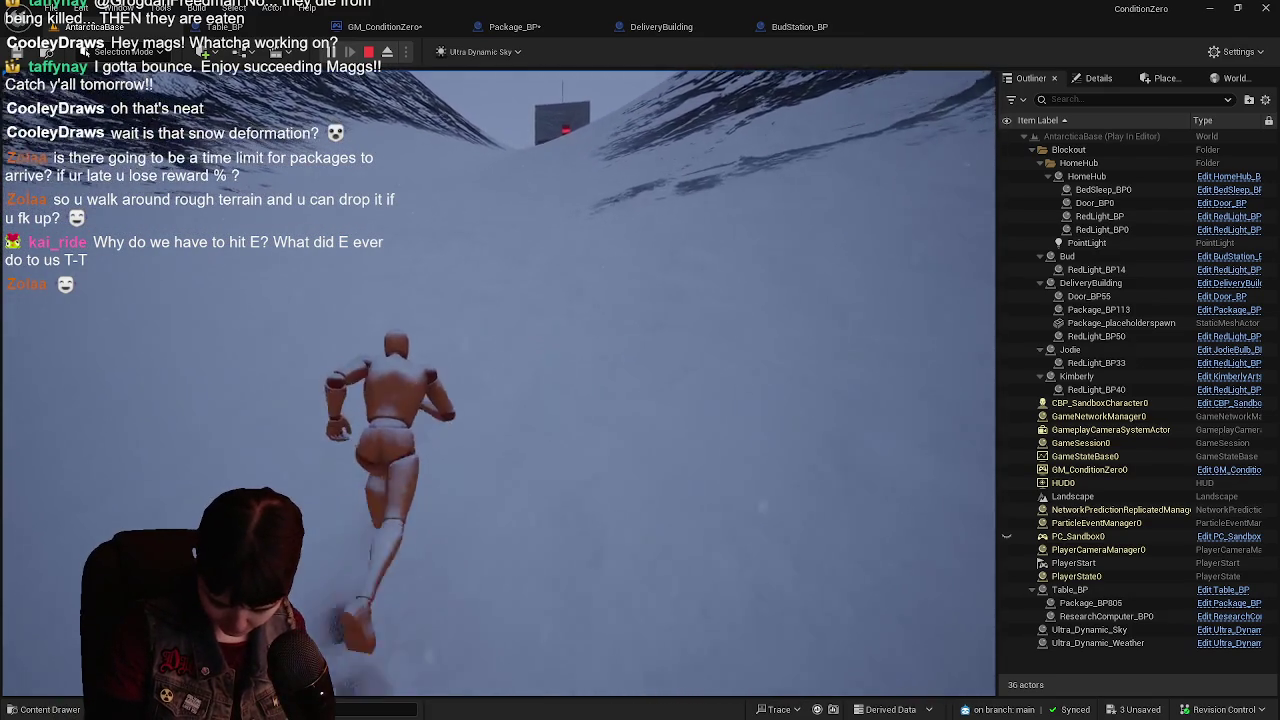
key("w")
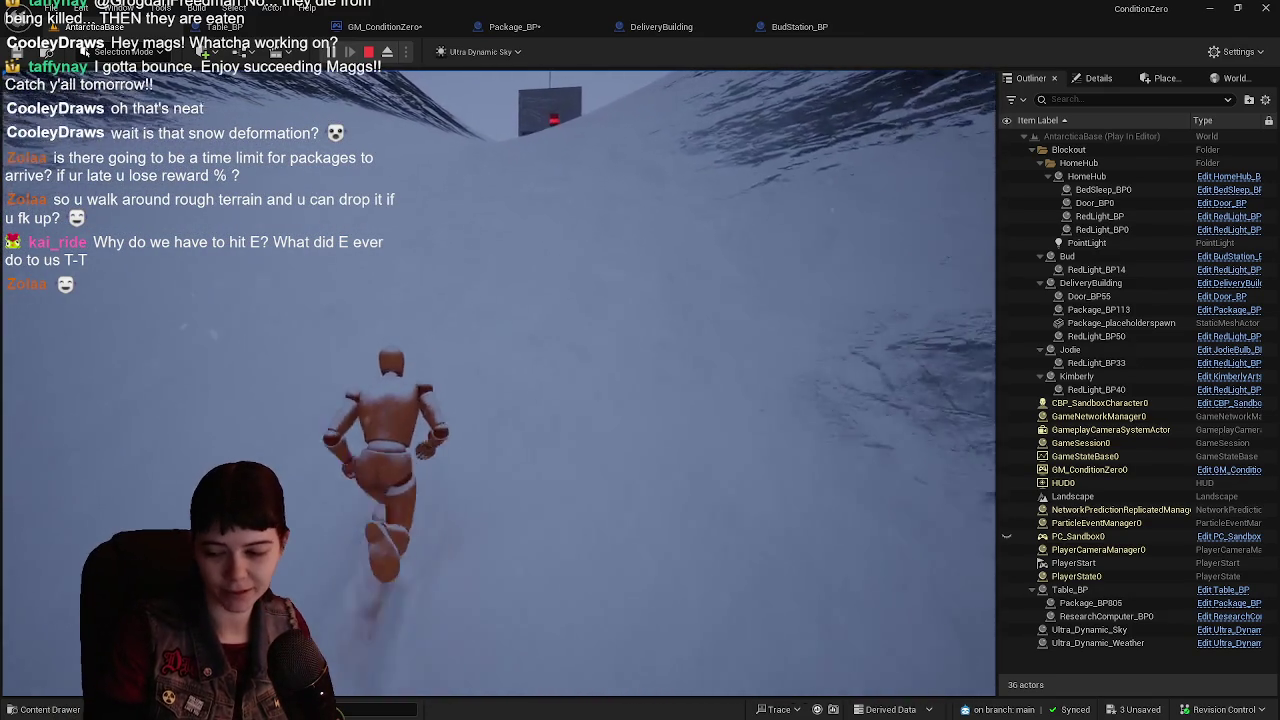
key("w")
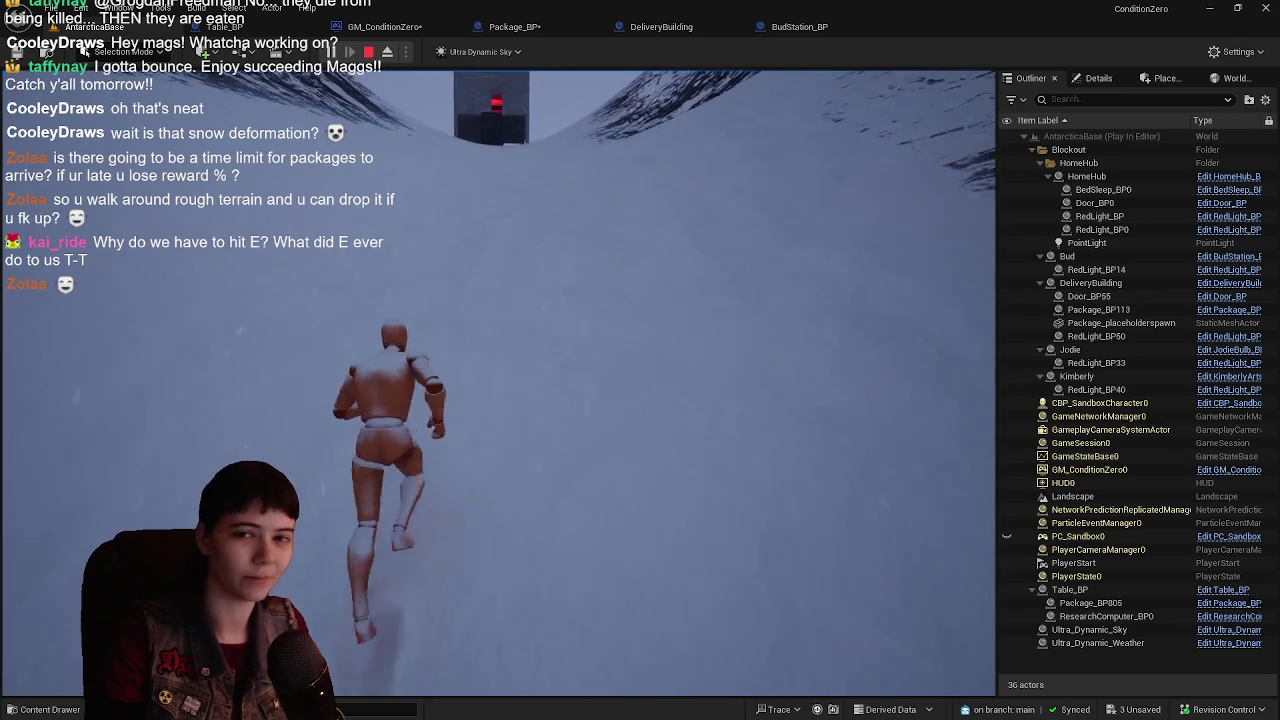
key("w")
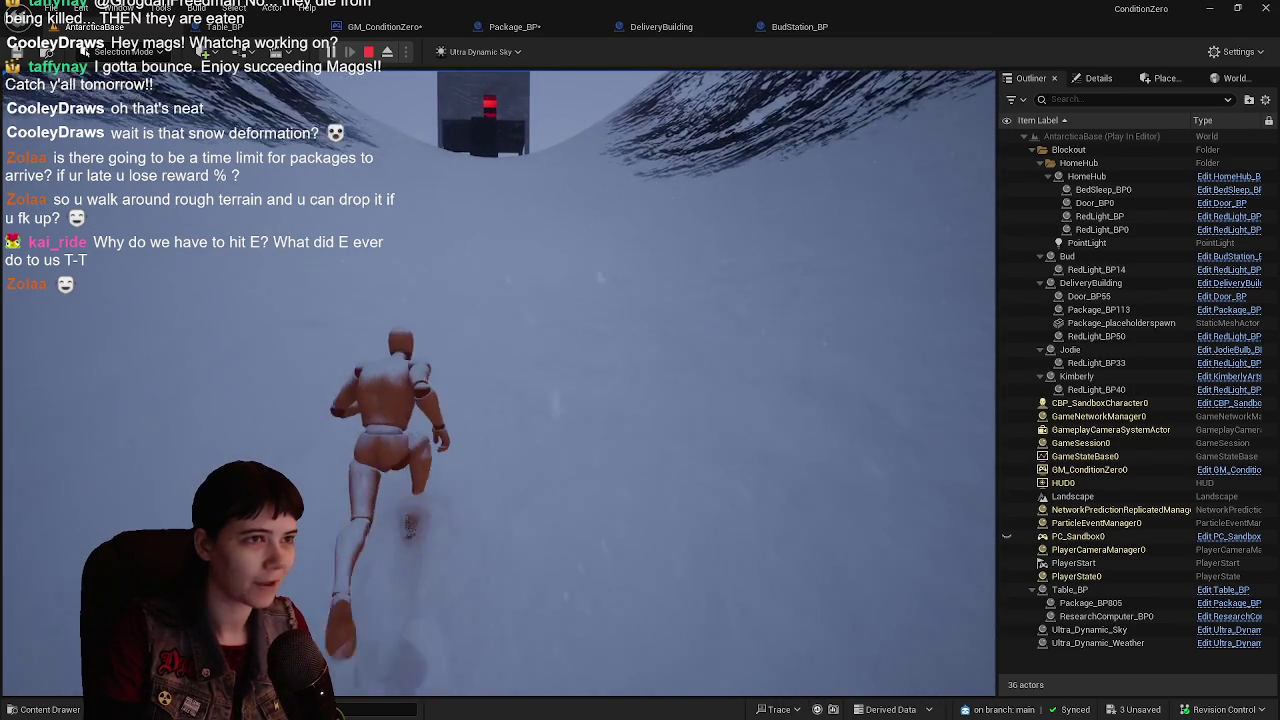
key("w")
key("w")
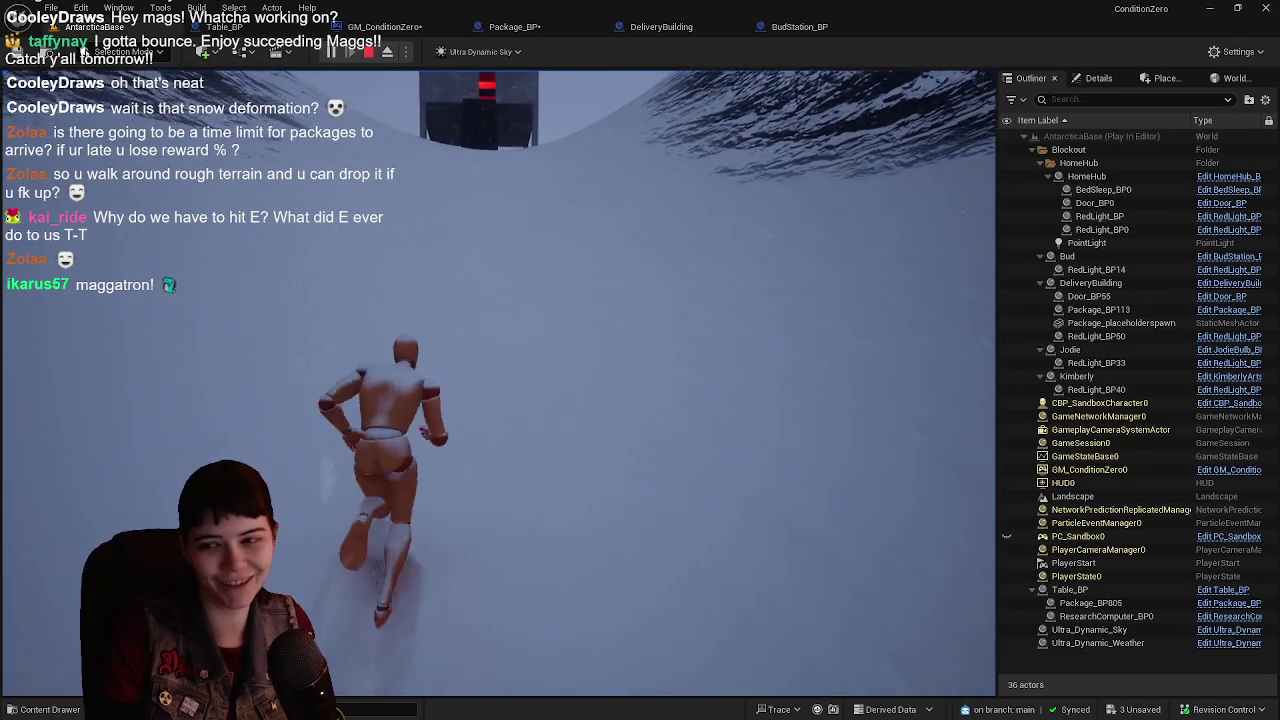
key("w")
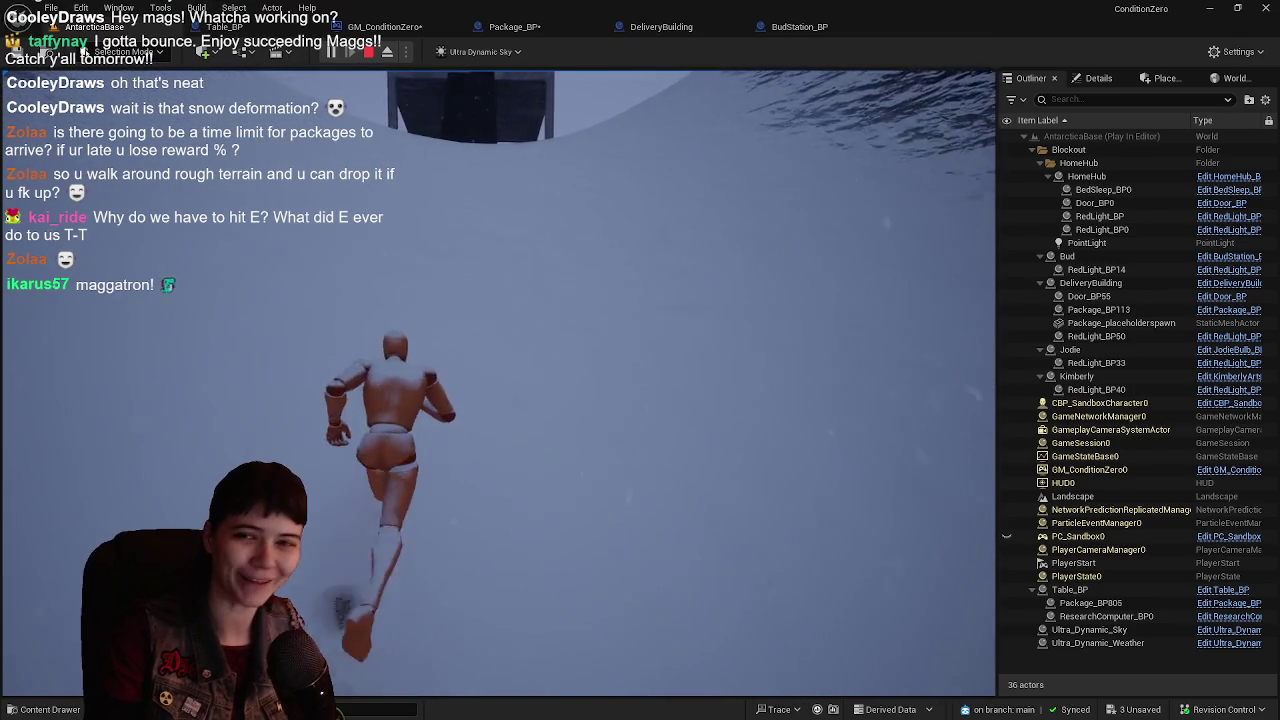
key("w")
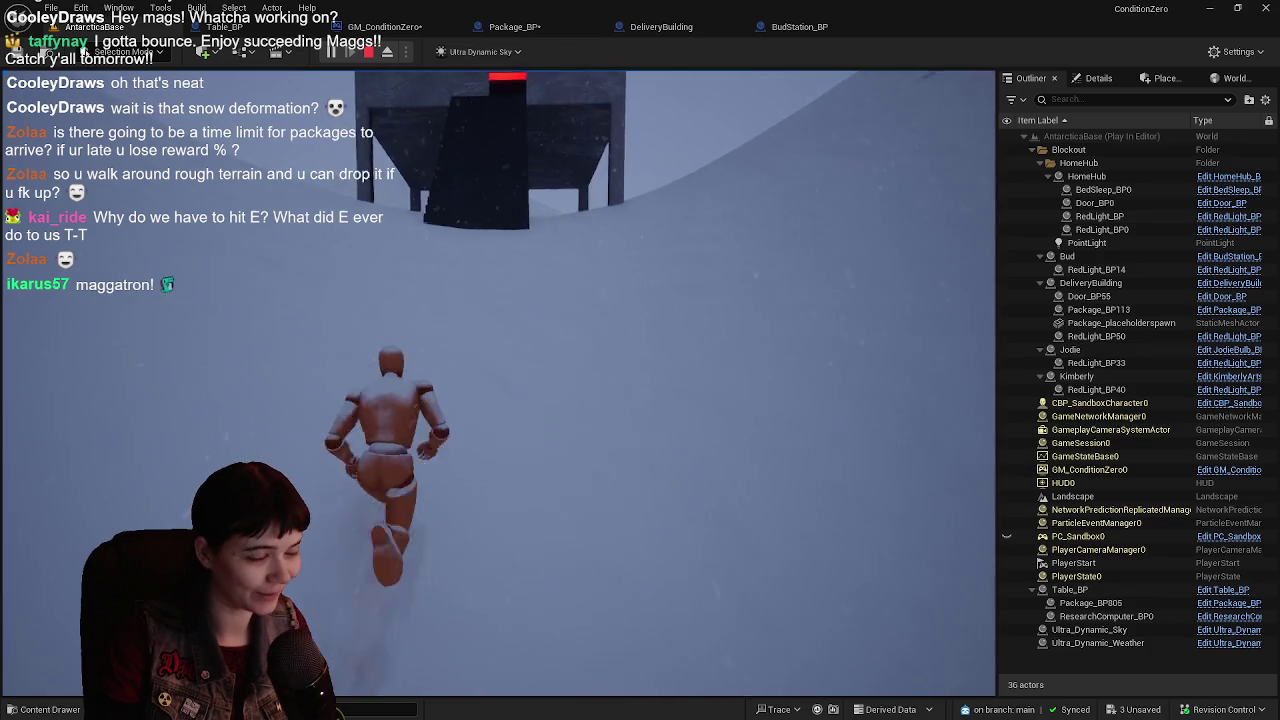
key("w")
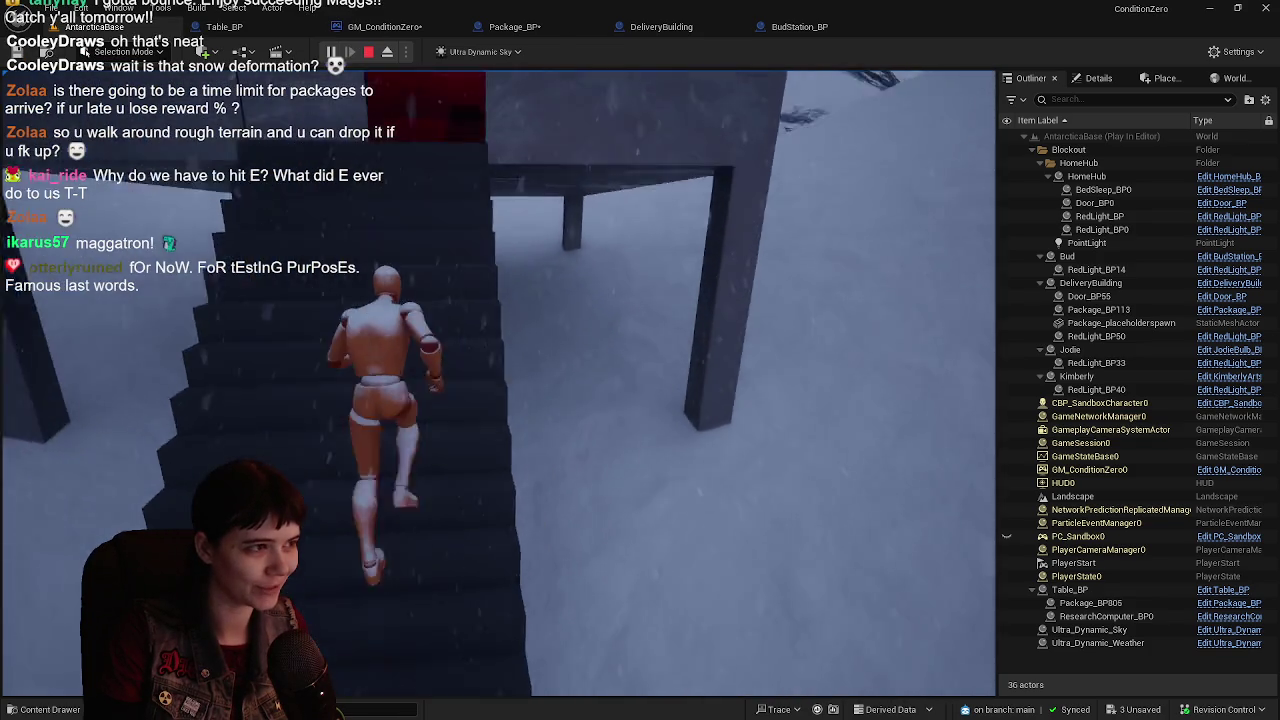
- Pick up the package and carry it up the snowy slope toward the red-topped box
key("w")
key("e")
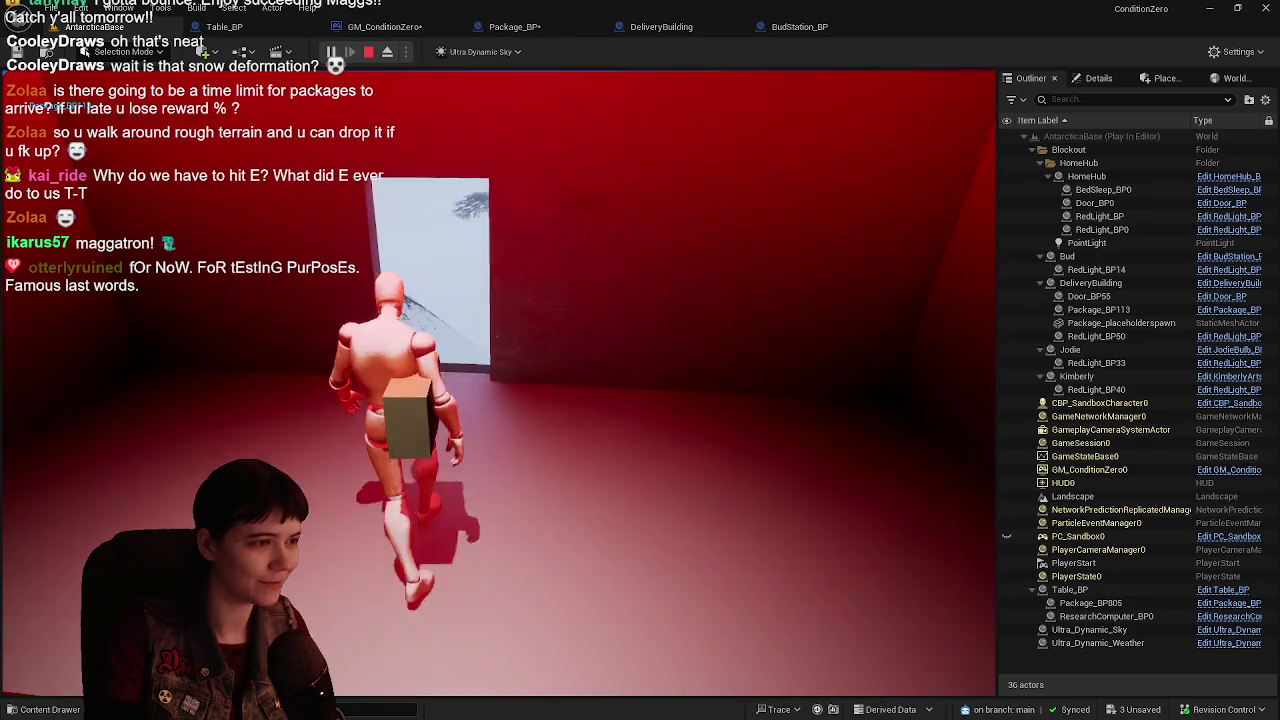
key("w")
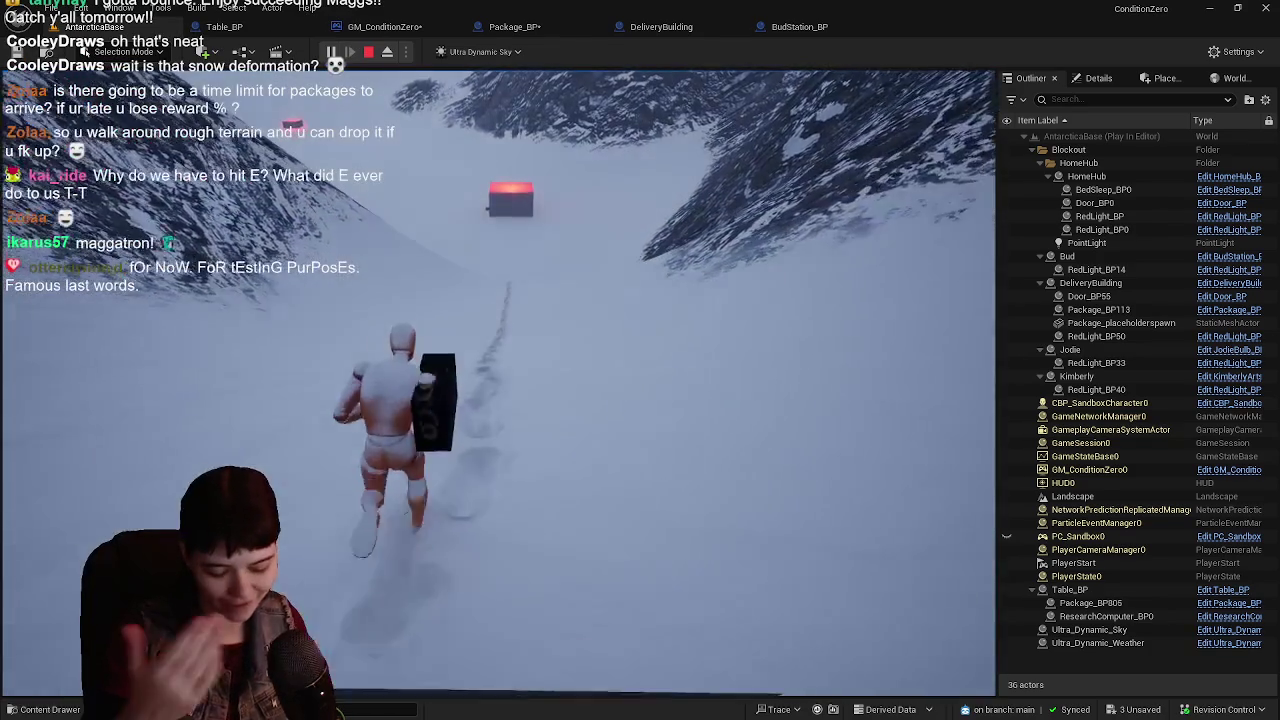
key("w")
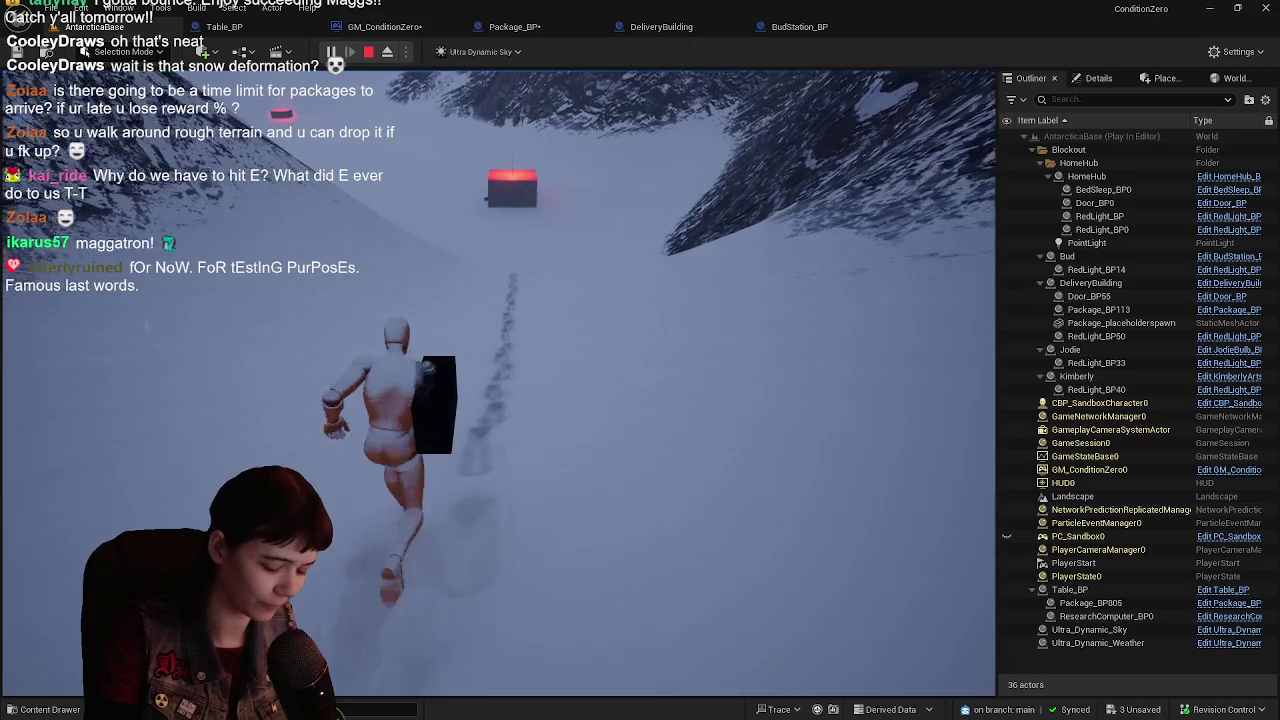
key("w")
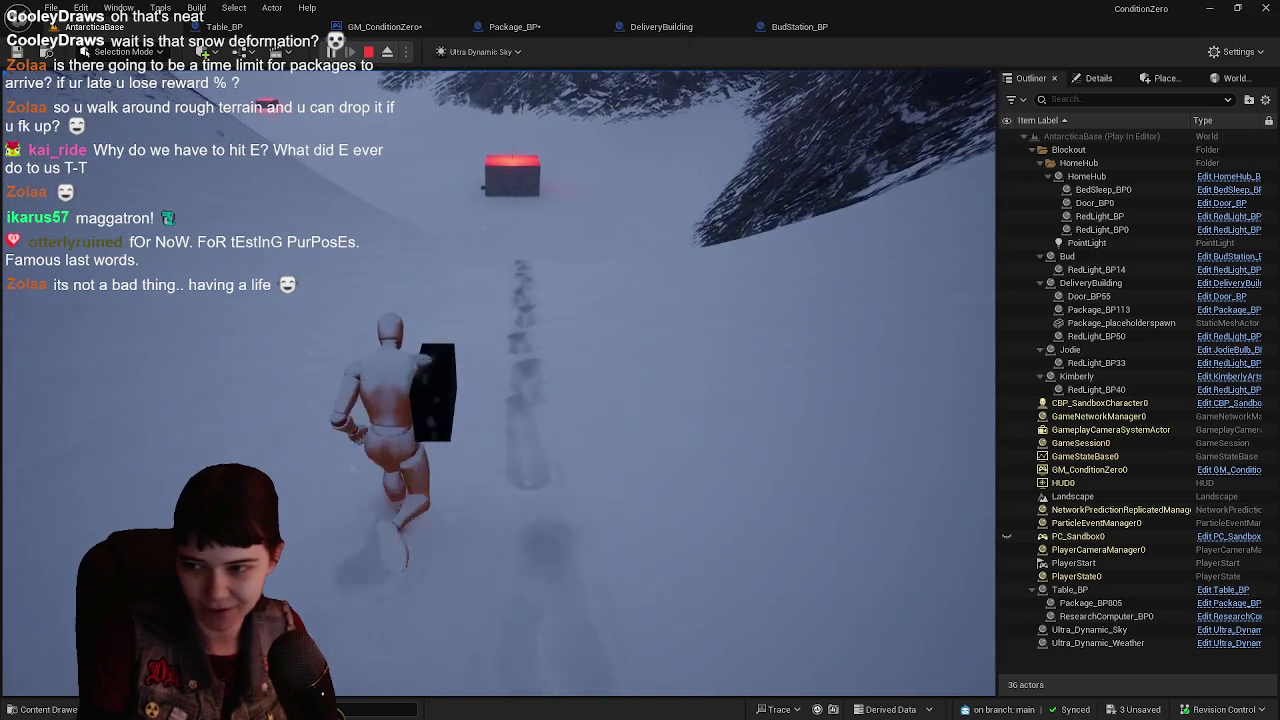
key("w")
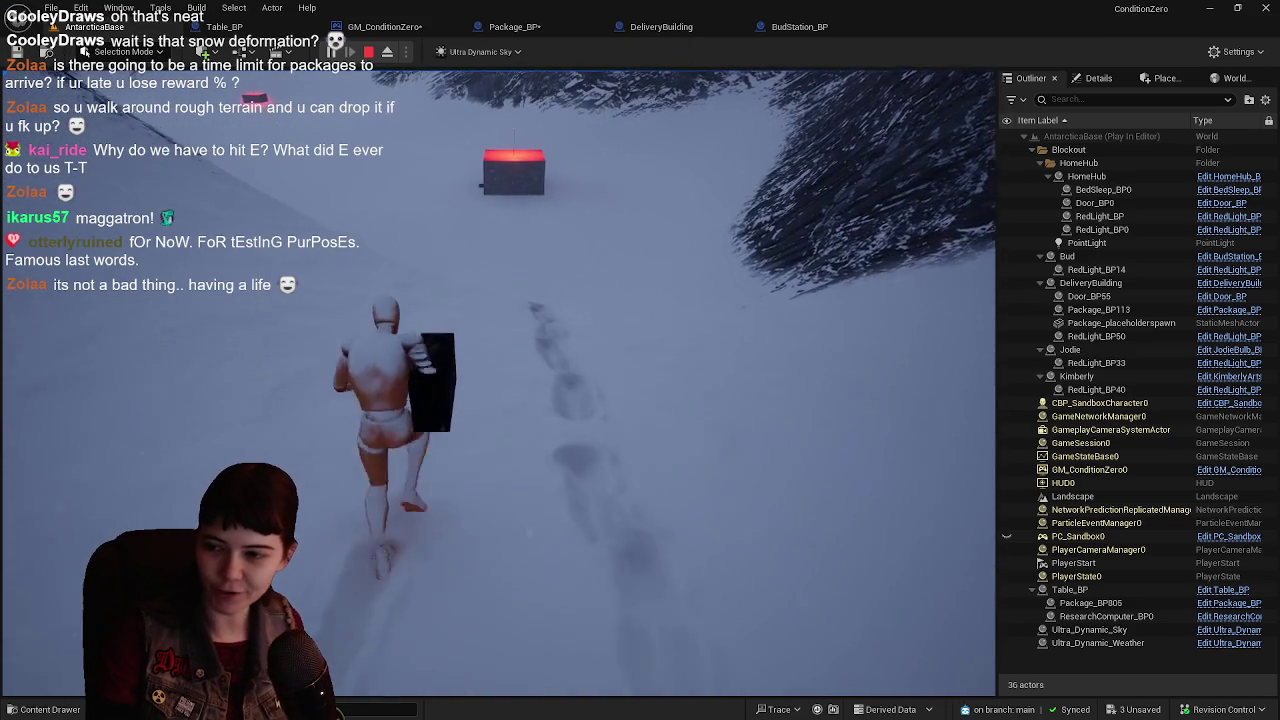
key("w")
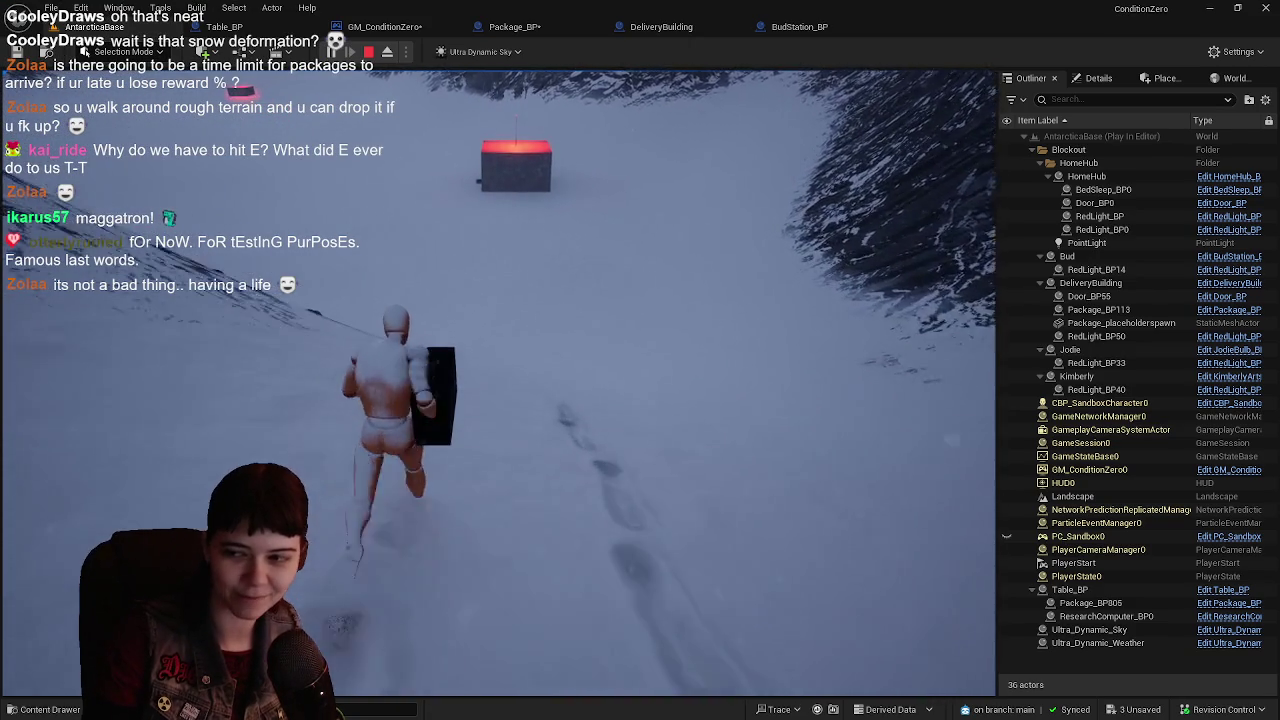
key("w")
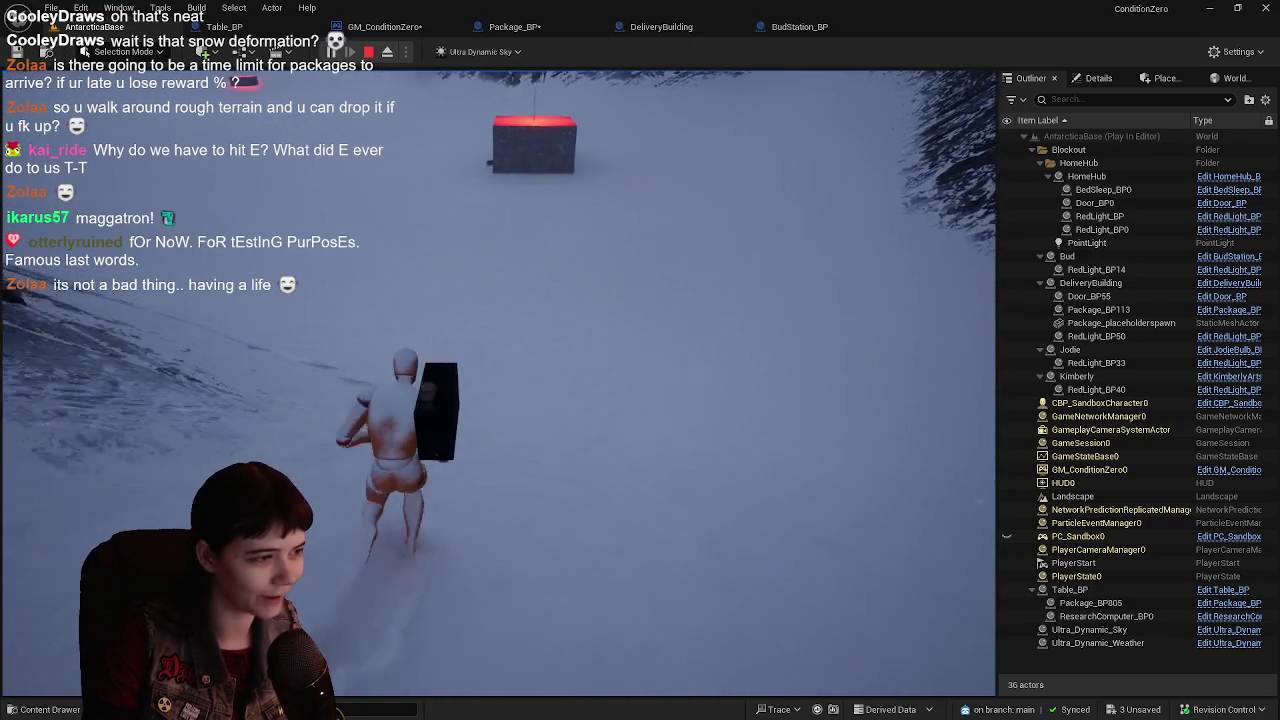
key("w")
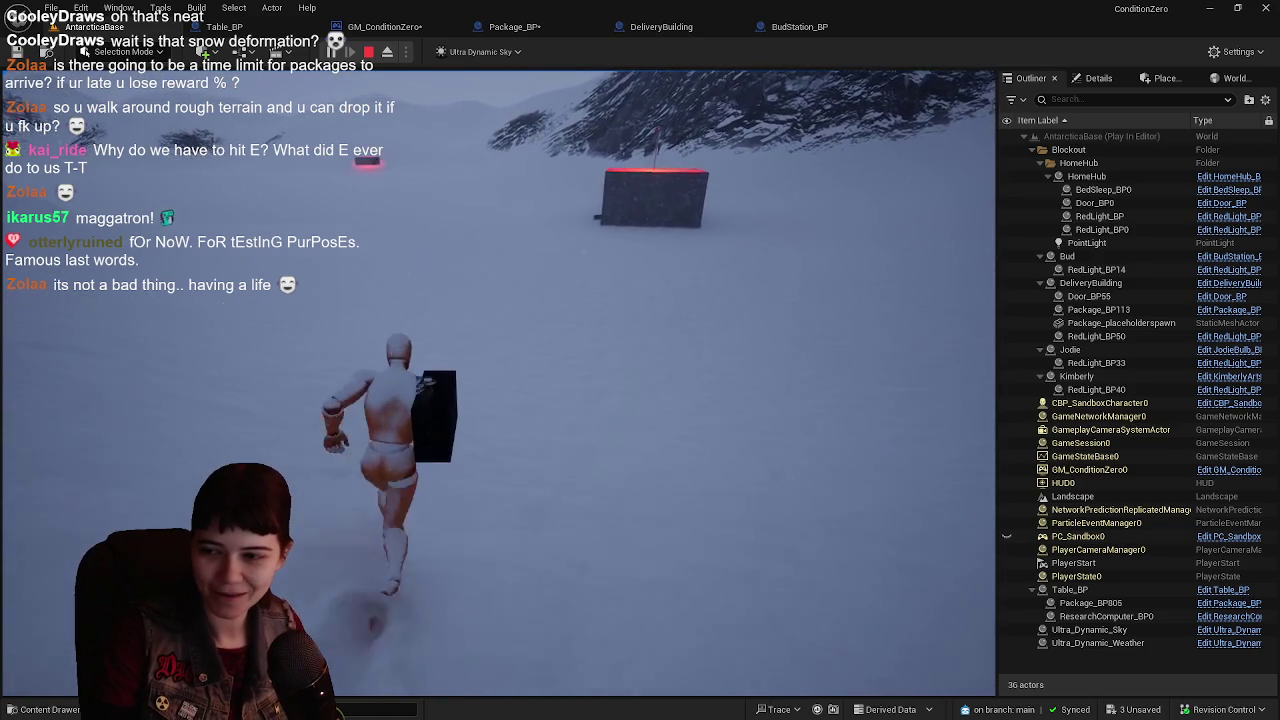
key("w")
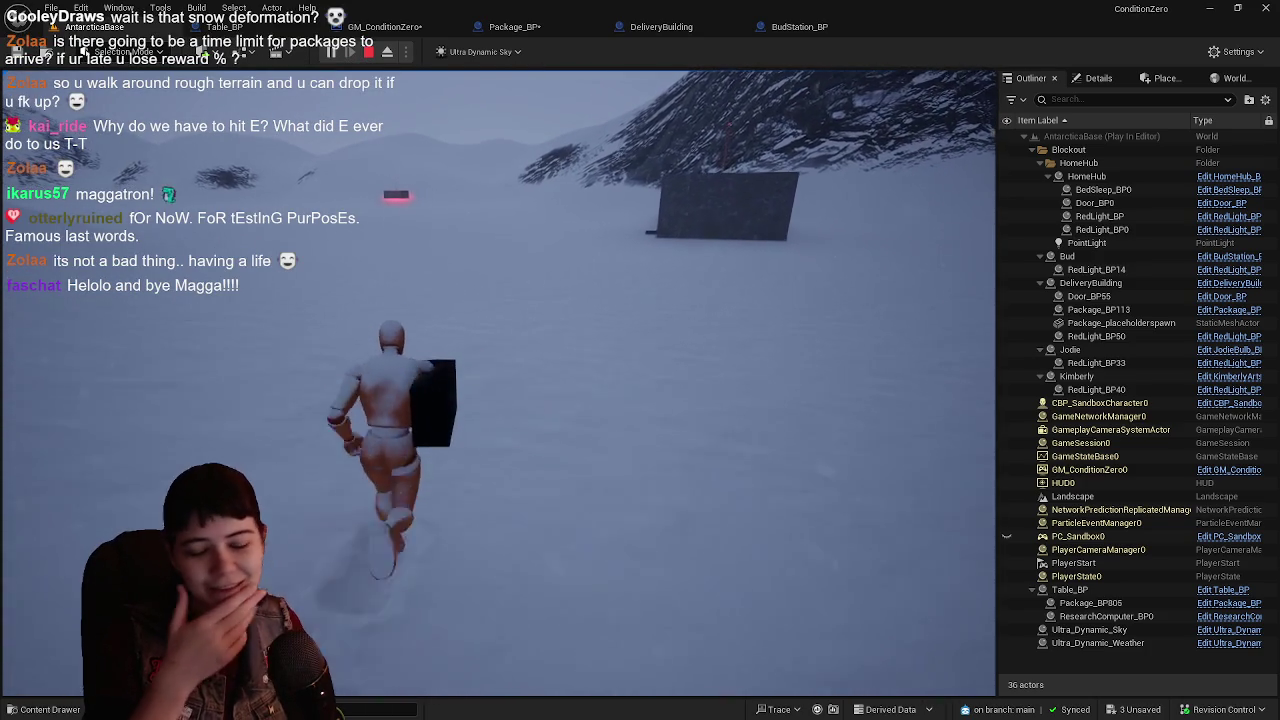
- Enter the dark building's red-lit doorway, walk up to the table, then return to the snowfield
key("w")
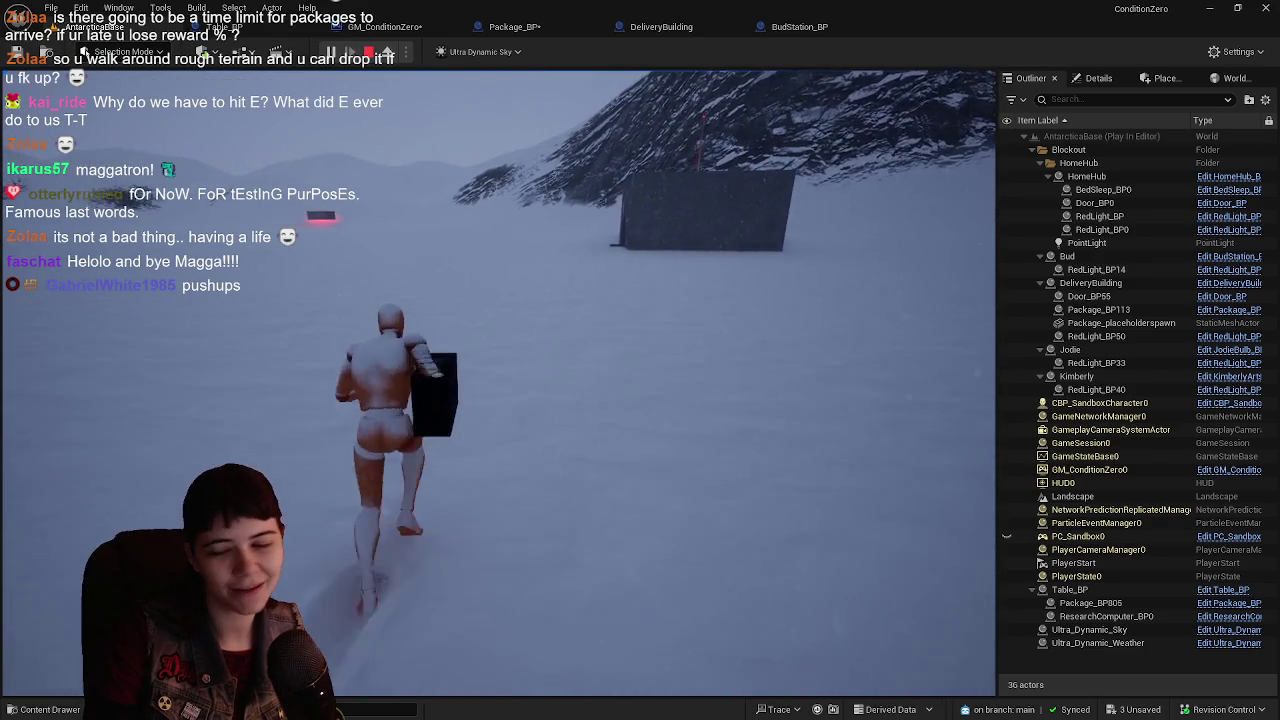
key("w")
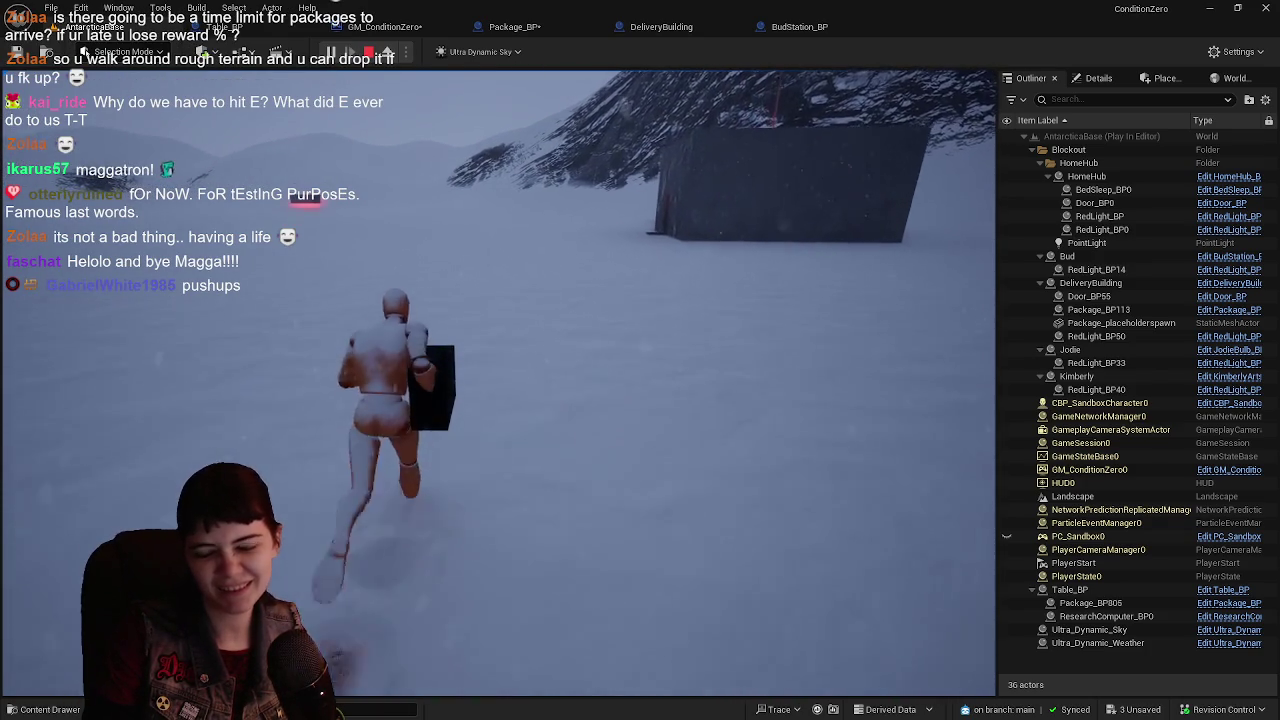
key("w")
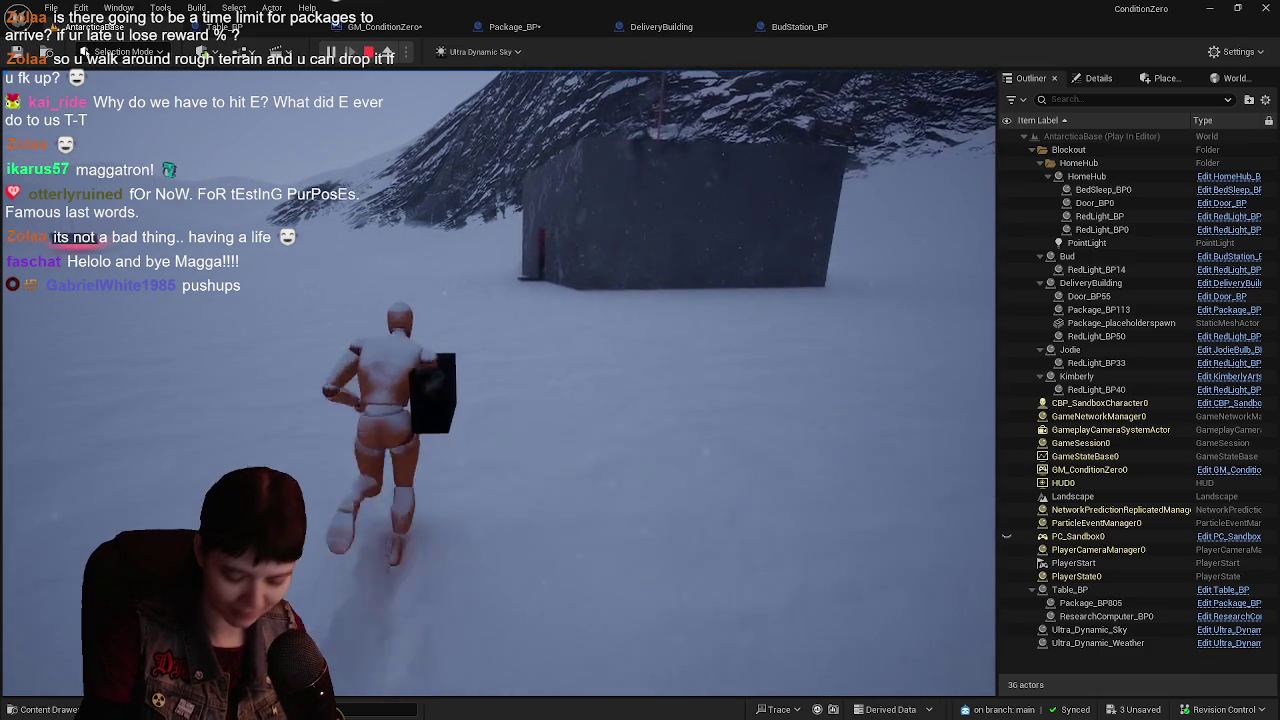
key("w")
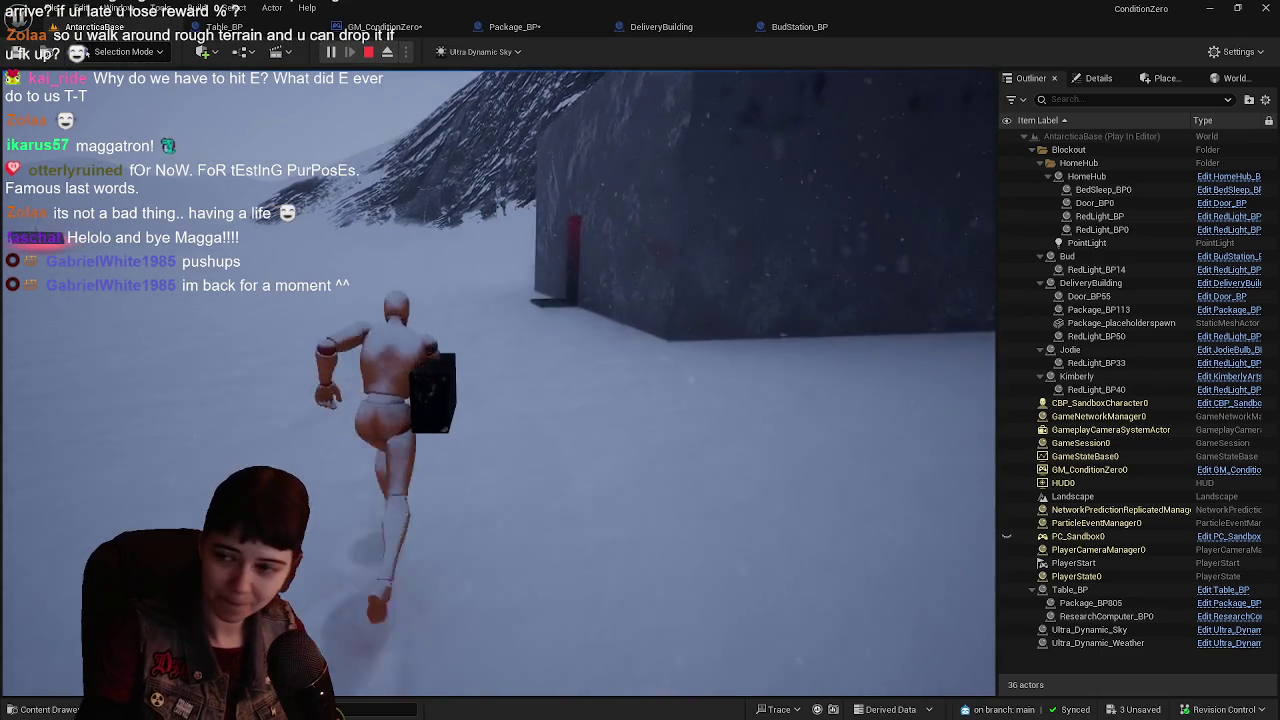
key("w")
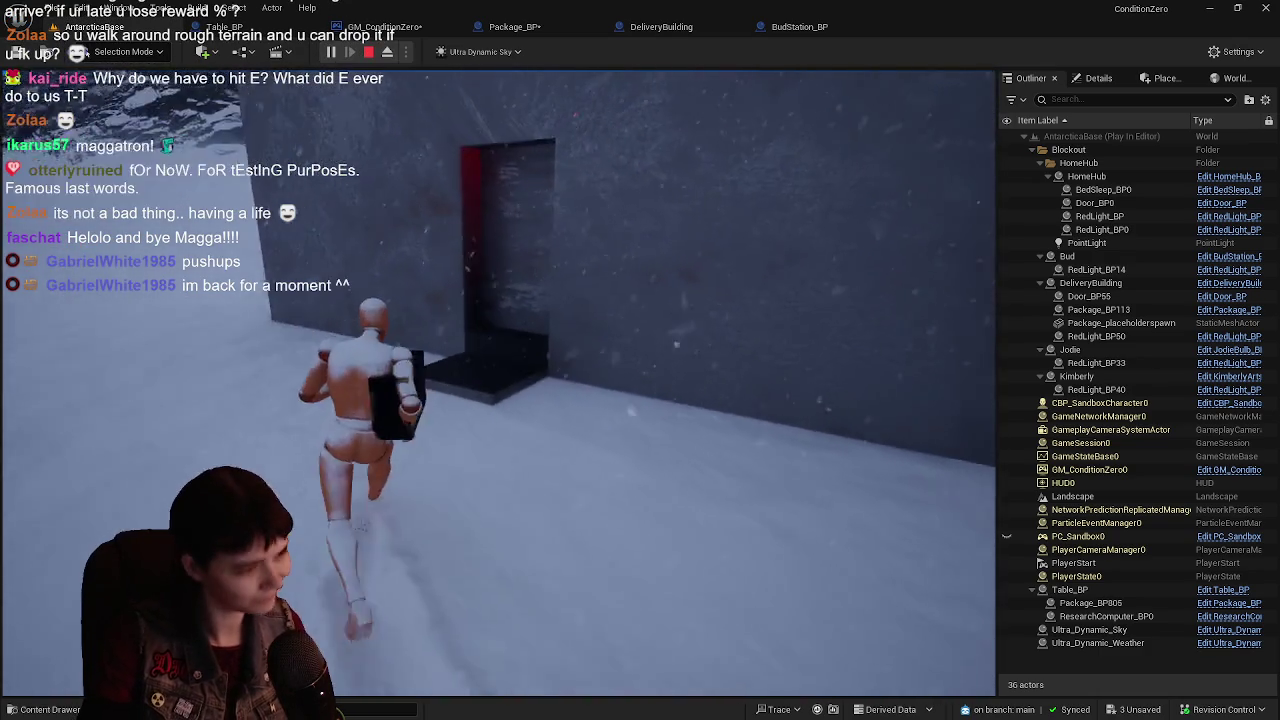
key("w")
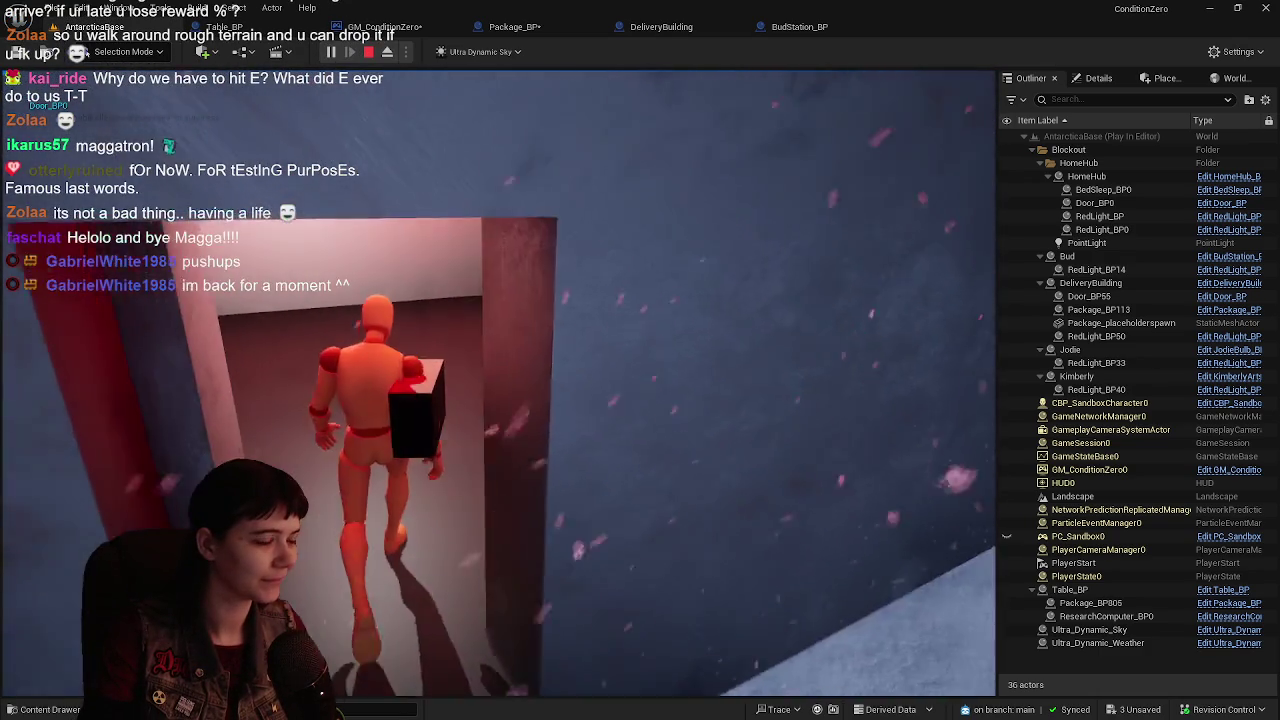
key("w")
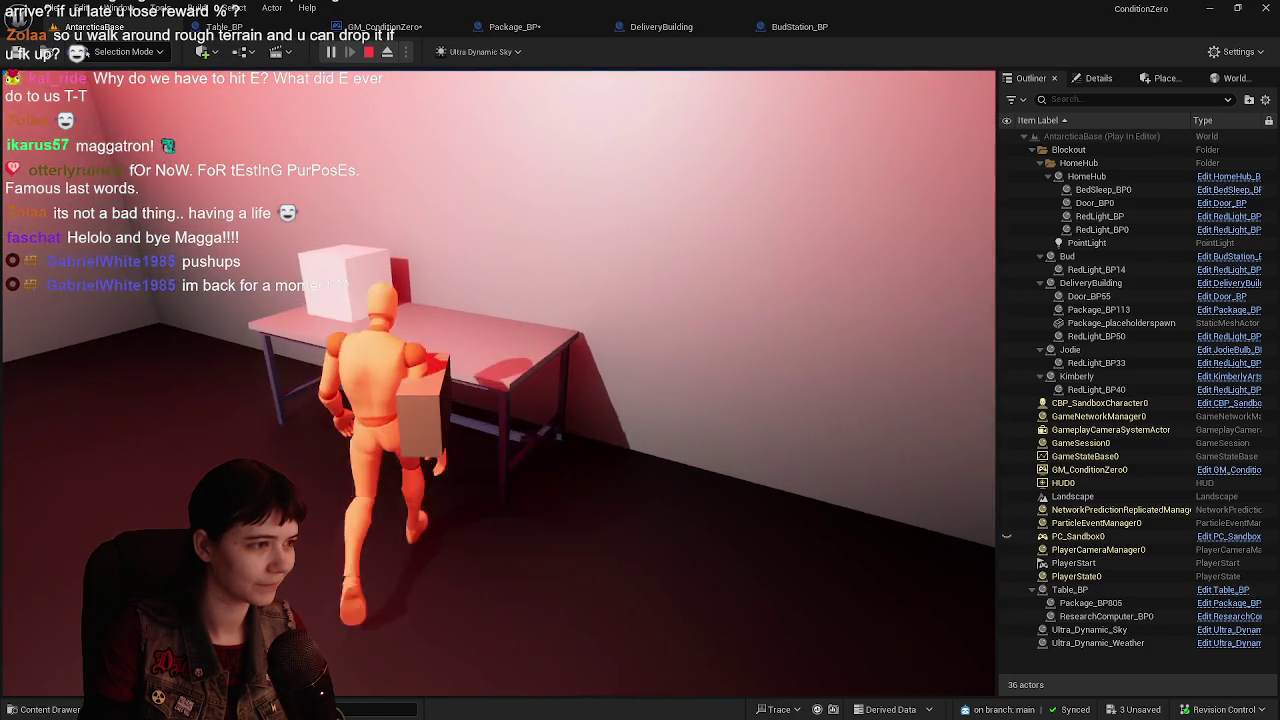
key("w")
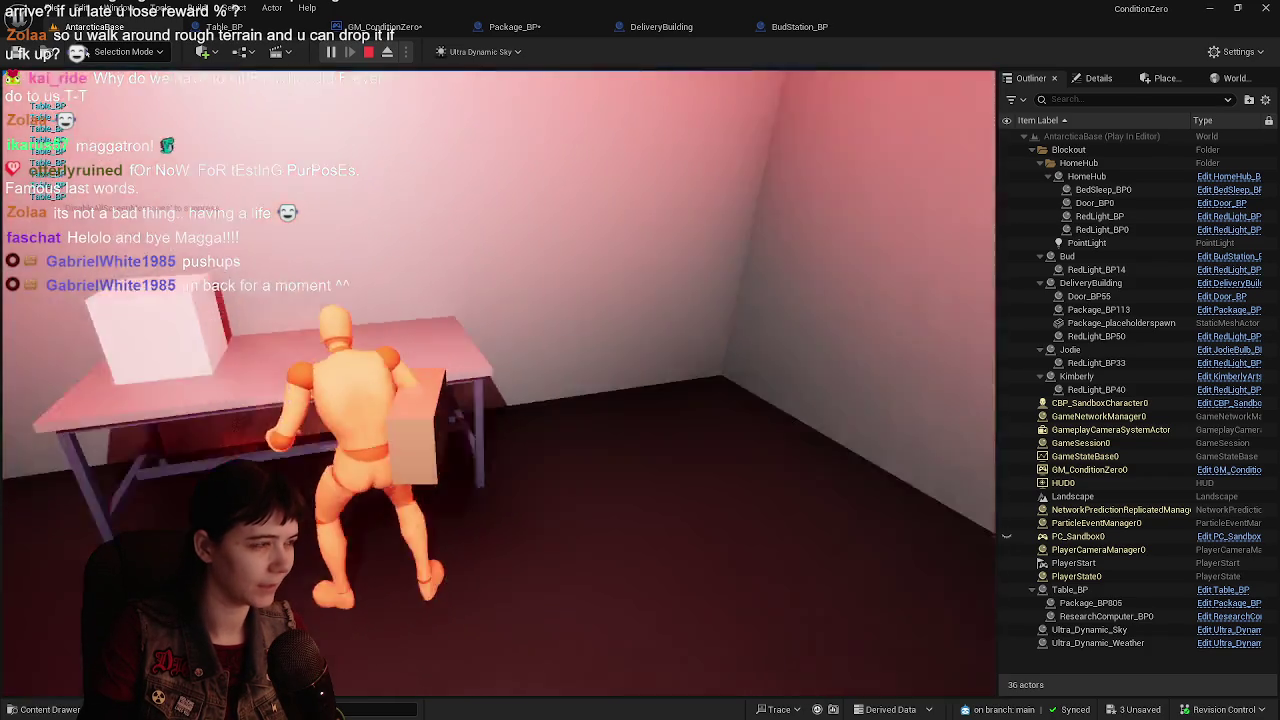
key("w")
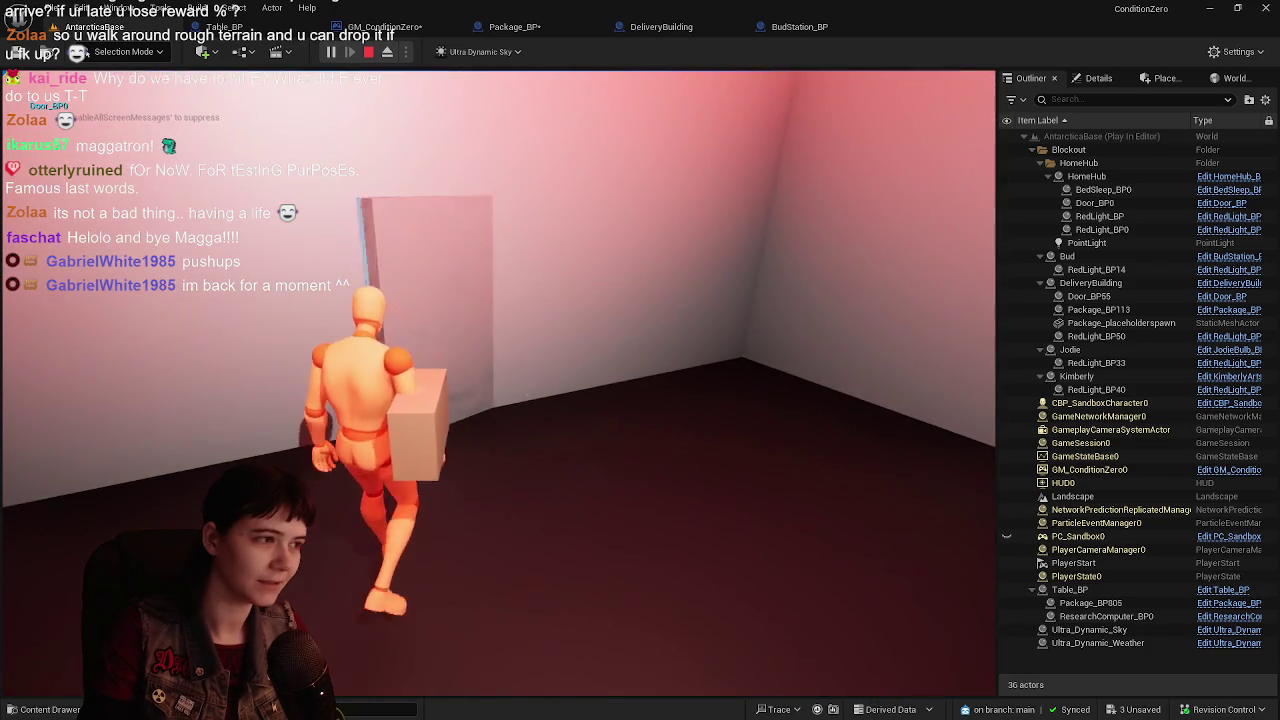
key("w")
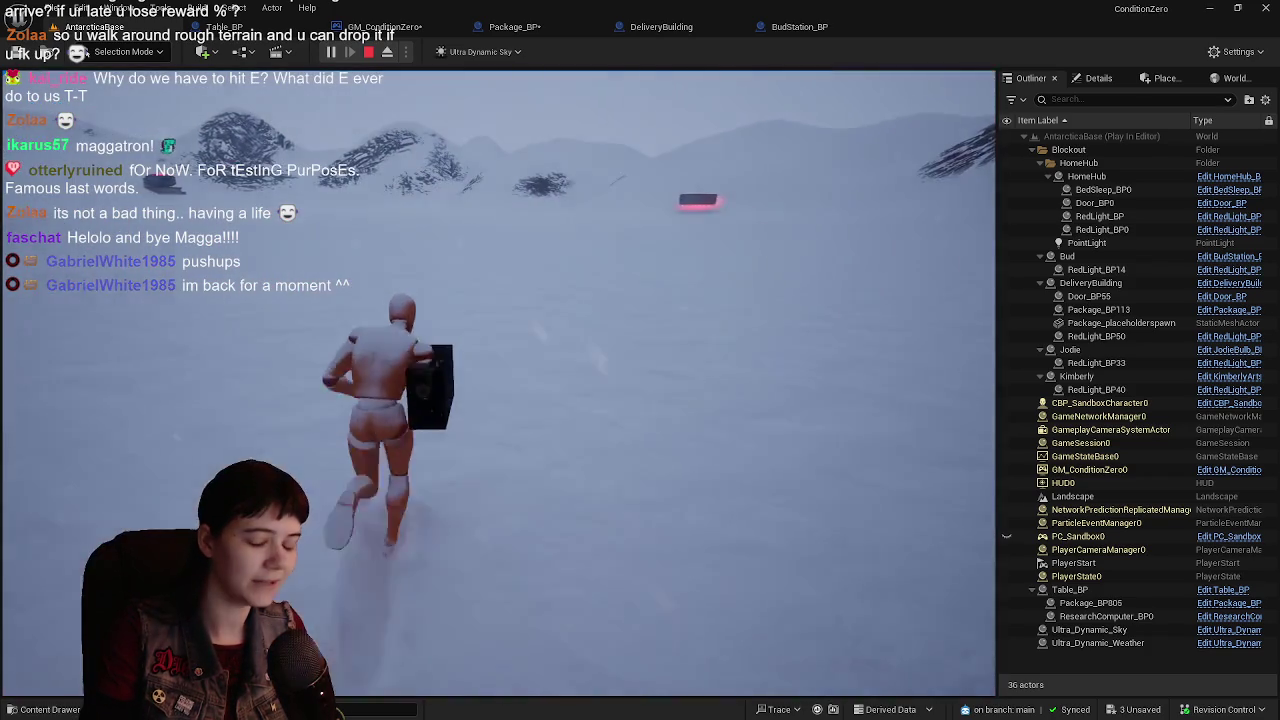
key("w")
key("w")
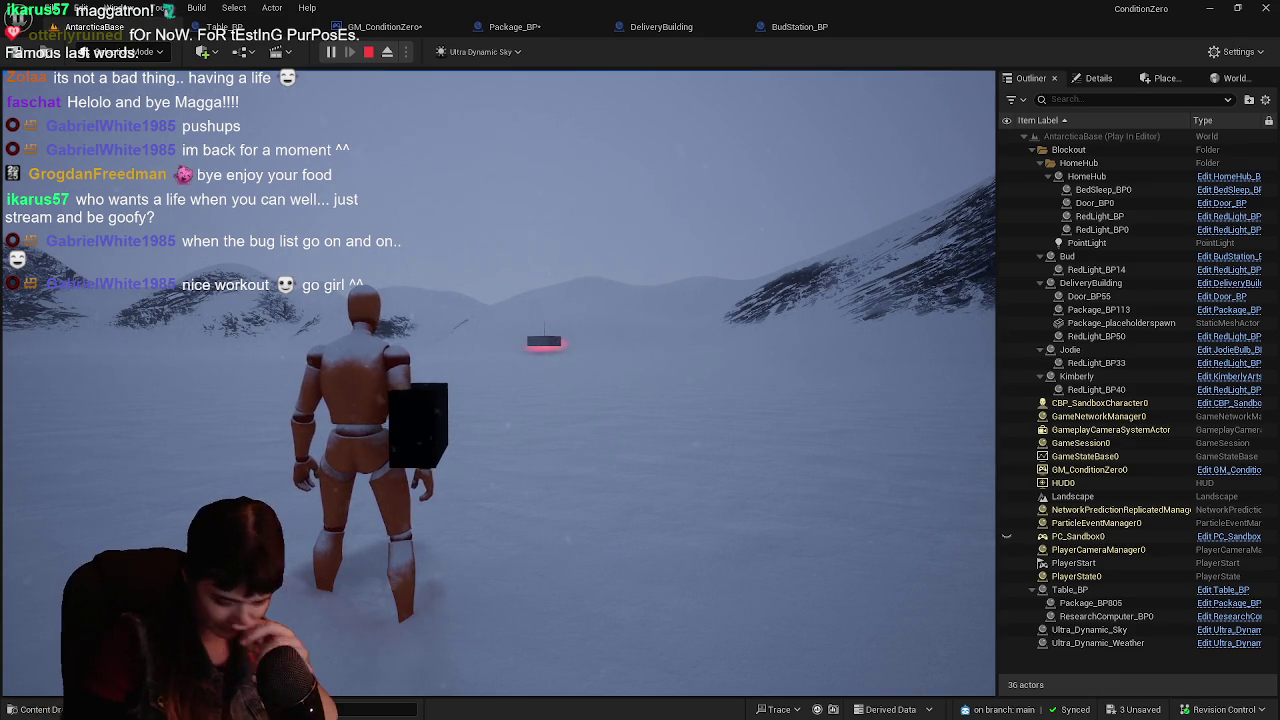
- Recapture game input, run the package across the snow to the dark buildings, then stop with Esc
left_click(683, 391)
key("w")
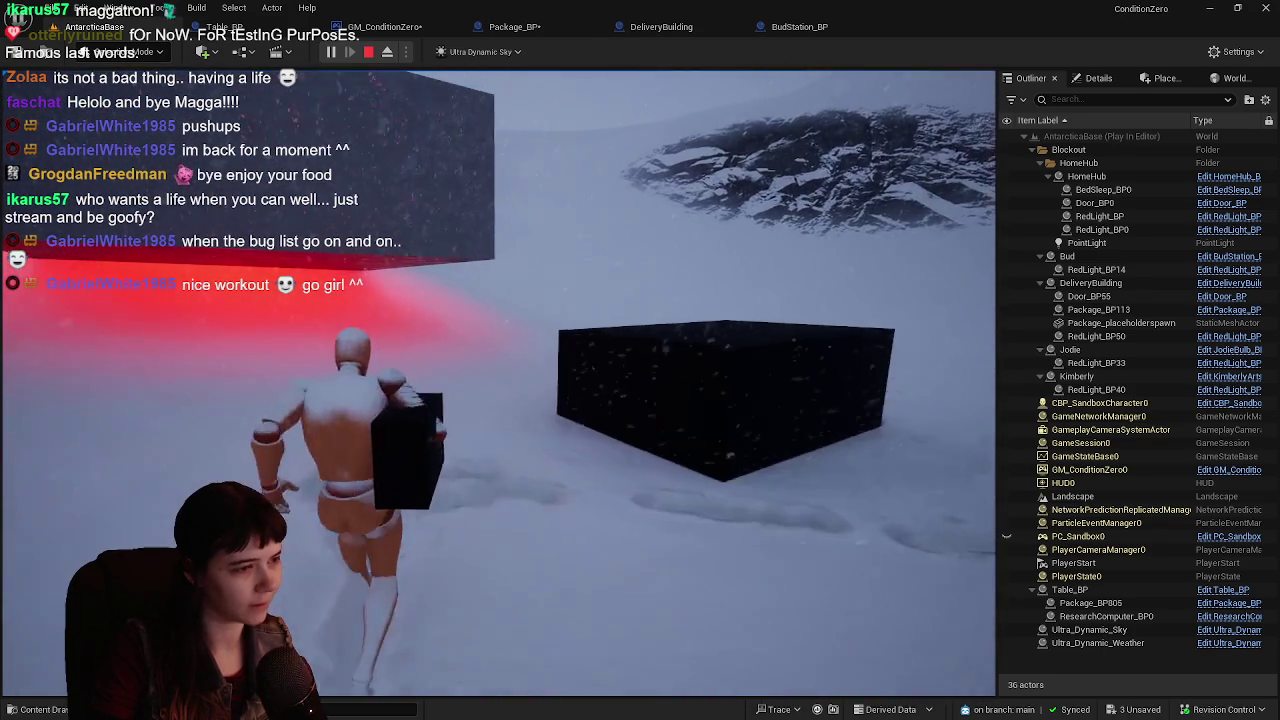
key("Escape")
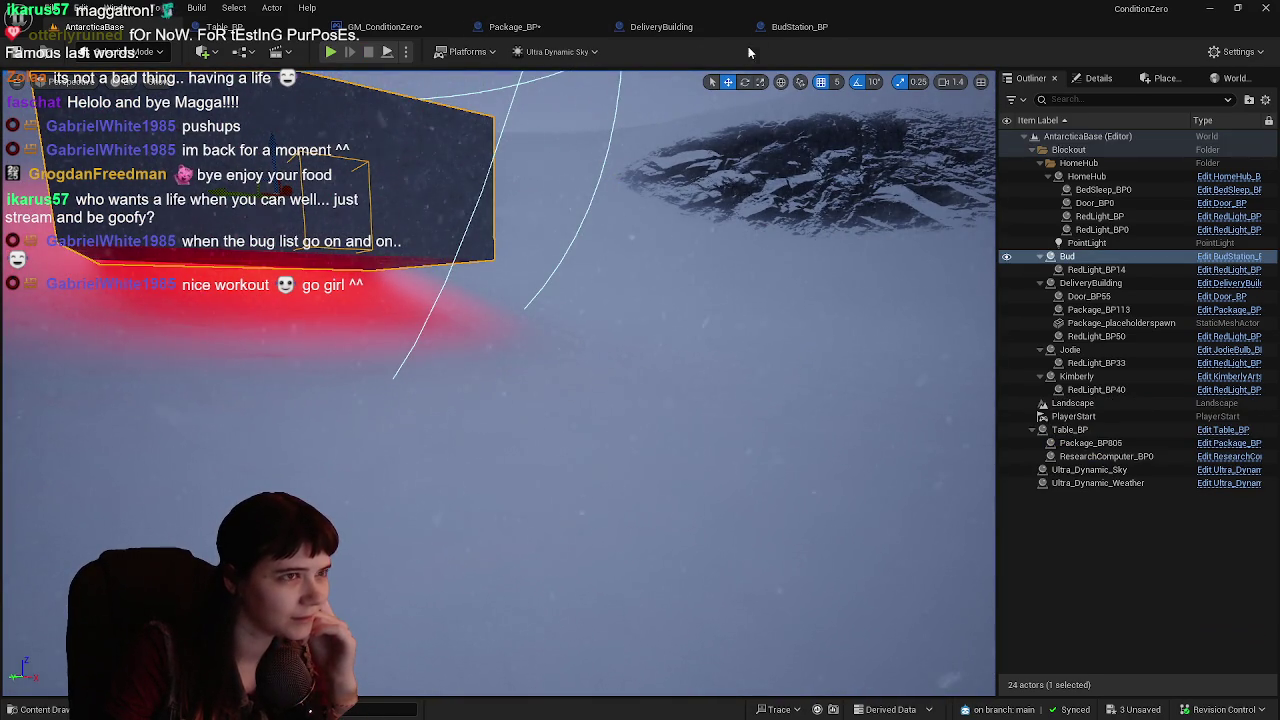
- Locate BudStation_BP's Deliver Package call and jump to its DeliverPackage event in Package_BP
left_click(798, 26)
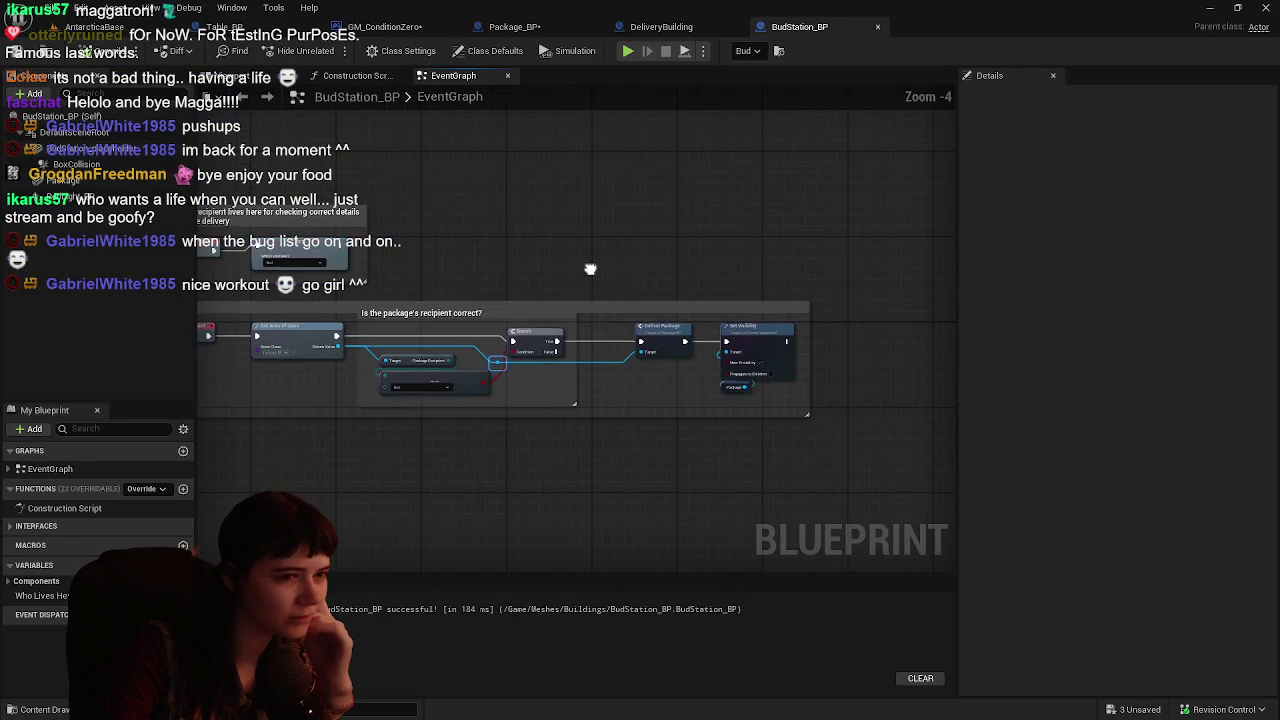
scroll(589, 266, "up", 1)
left_click_drag(590, 289, 648, 284)
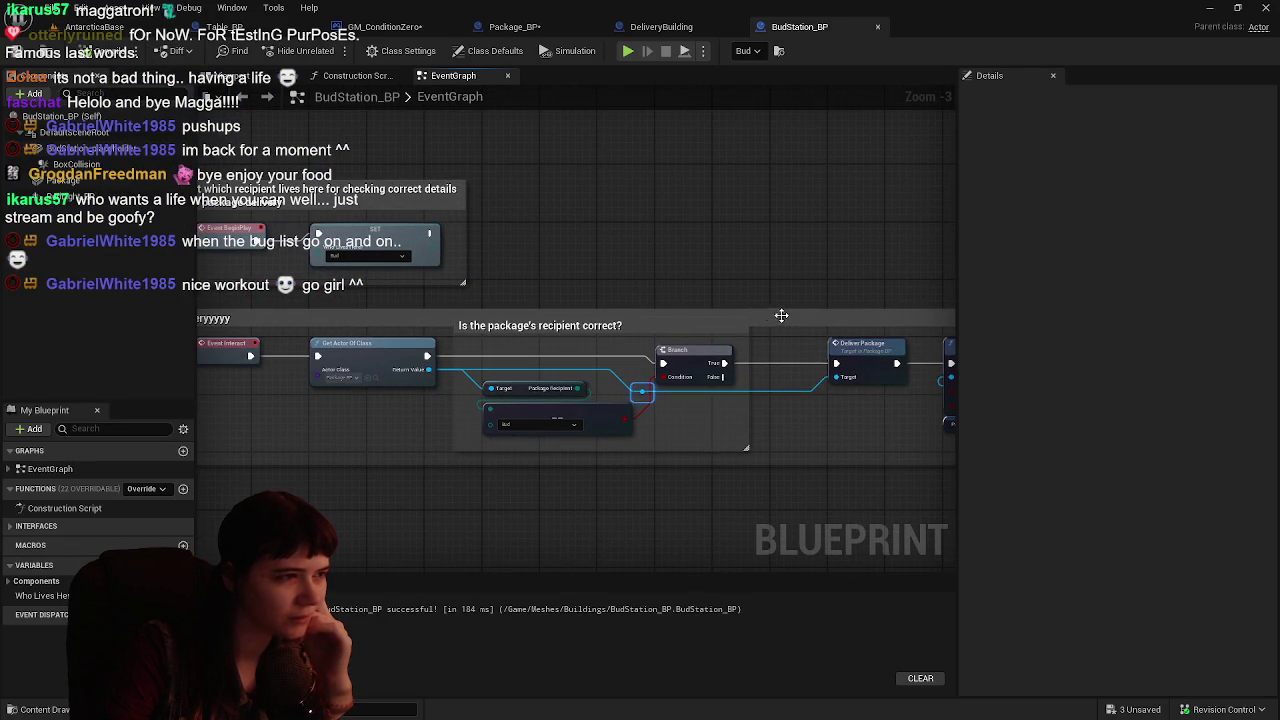
double_click(841, 346)
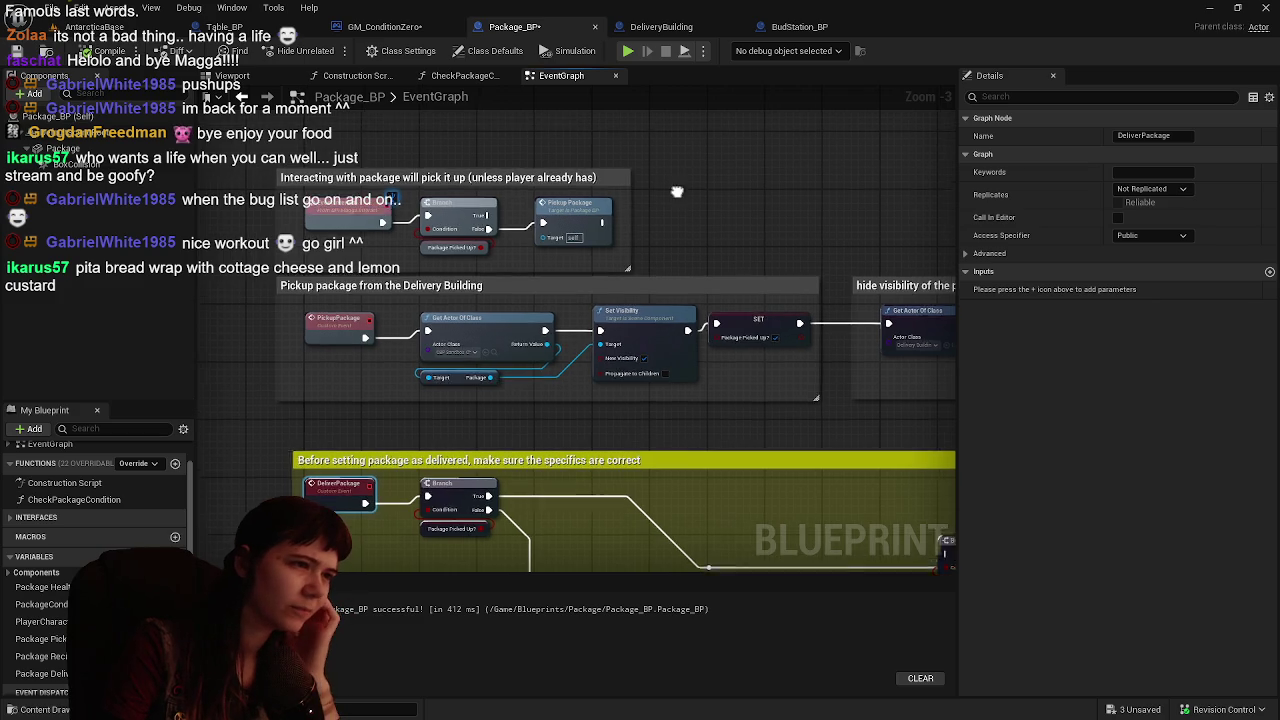
- Deselect the DeliverPackage node and save Package_BP from its toolbar
left_click_drag(698, 264, 638, 242)
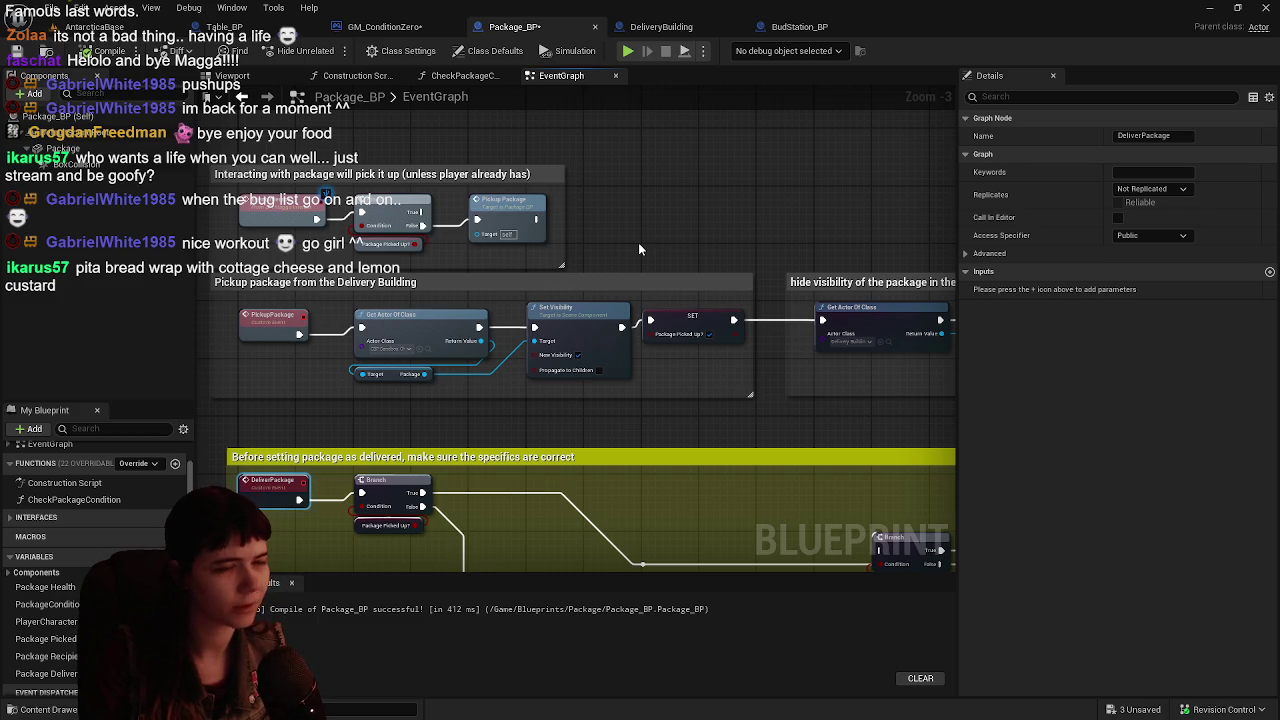
left_click(611, 246)
left_click(17, 51)
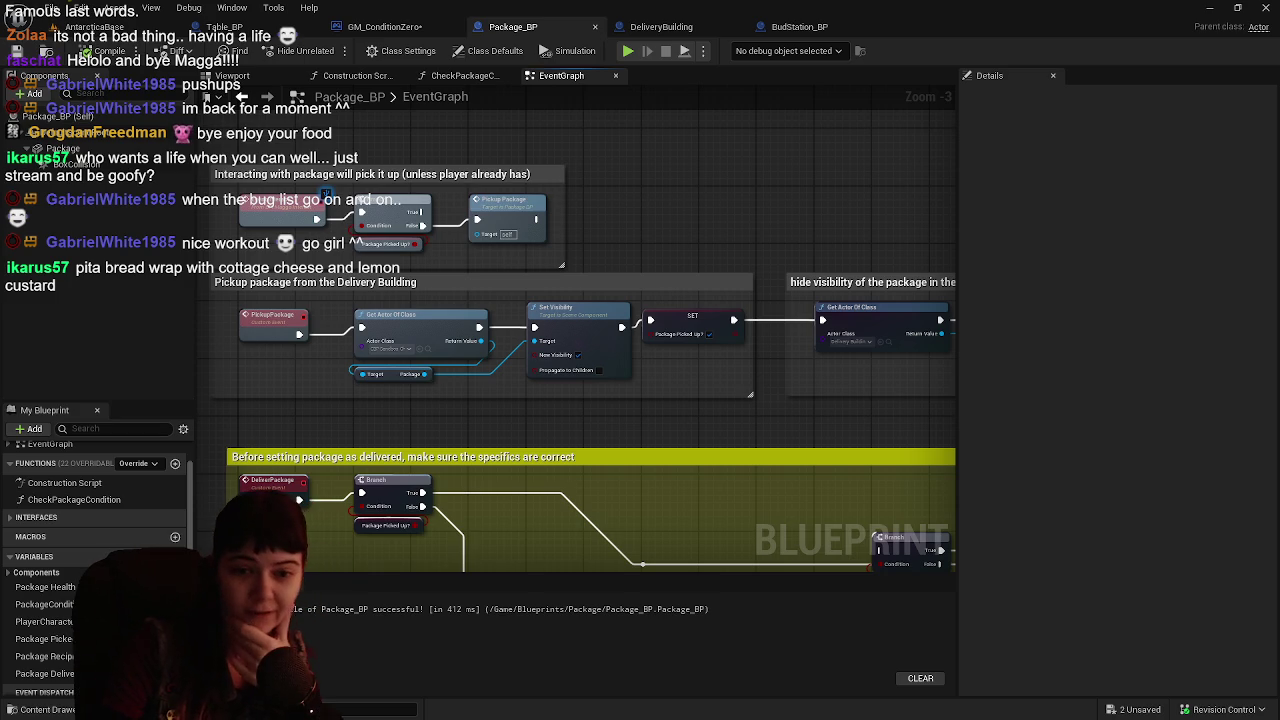
left_click_drag(573, 304, 617, 296)
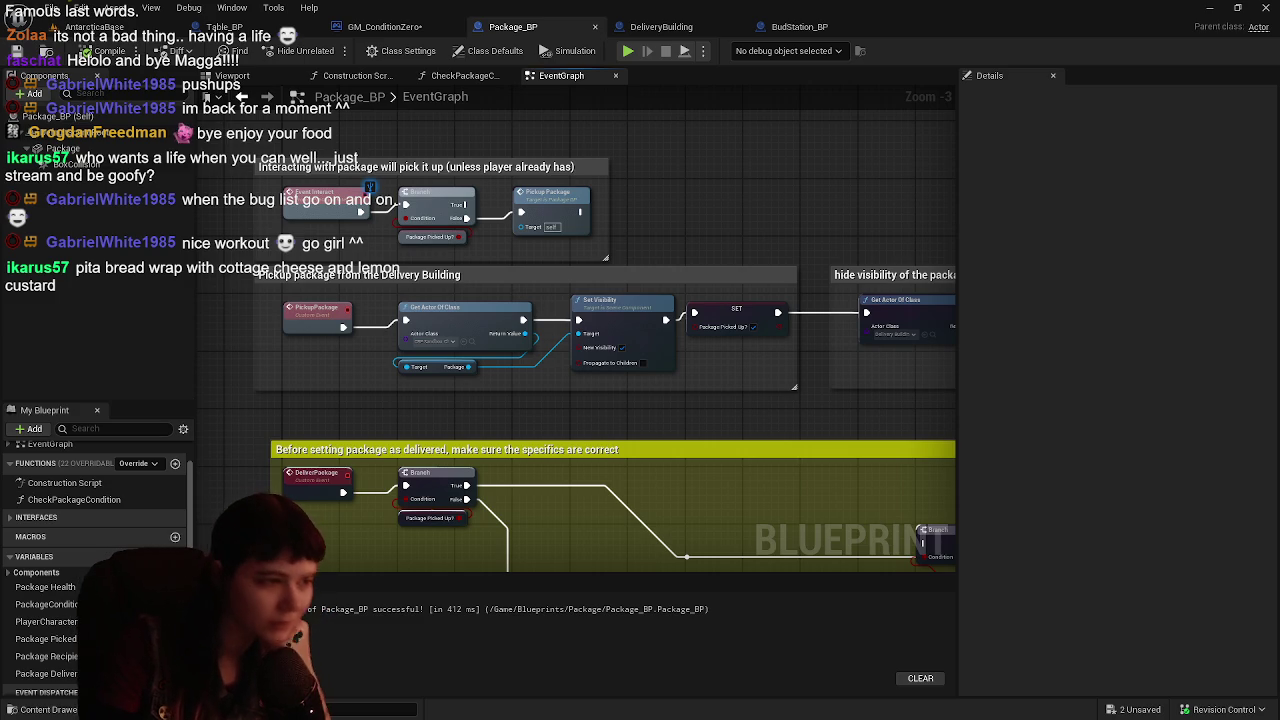
- Pan down to the 'Before setting package as delivered' comment showing the not-picked-up message and recipient check
mouse_move(684, 525)
left_mouse_down()
mouse_move(652, 337)
mouse_move(587, 325)
mouse_move(531, 340)
mouse_move(538, 352)
left_mouse_up()
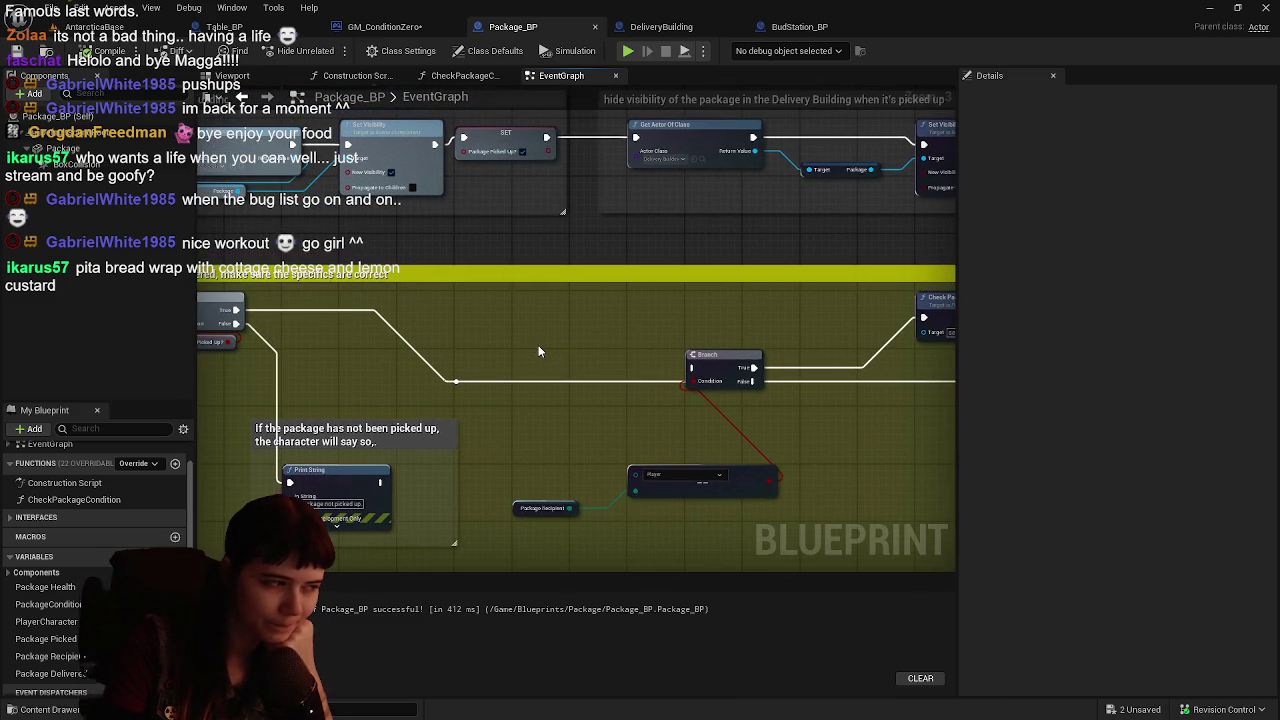